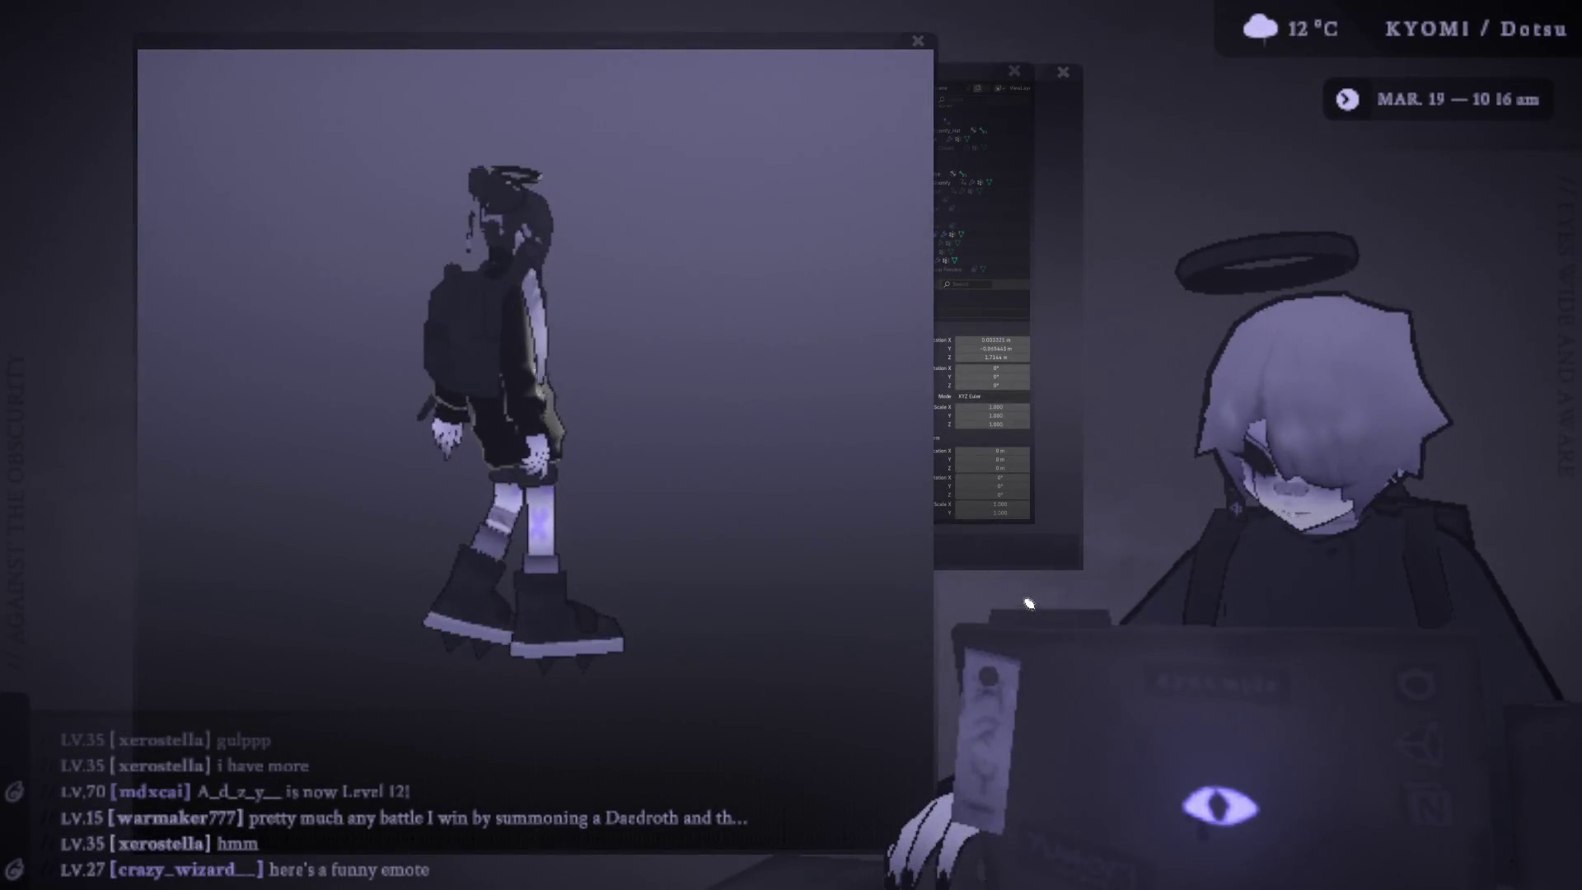
- Close the character model preview and drag the drawing board larger and higher up
{"action": "left_click", "coordinate": [917, 43]}
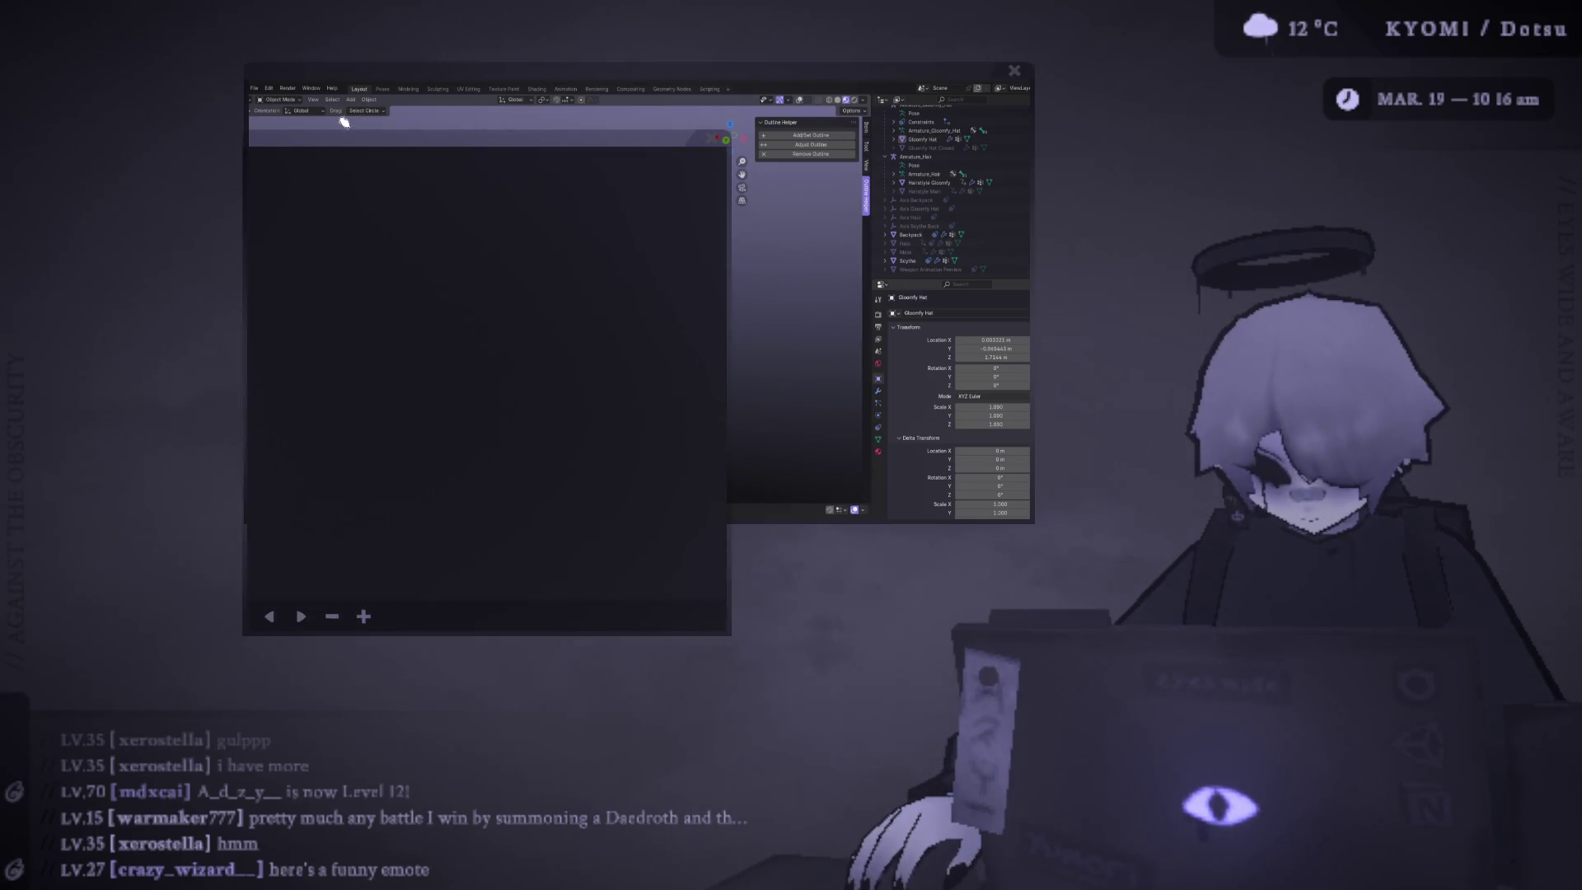
{"action": "mouse_move", "coordinate": [446, 259]}
{"action": "left_mouse_down"}
{"action": "mouse_move", "coordinate": [624, 58]}
{"action": "mouse_move", "coordinate": [614, 50]}
{"action": "left_mouse_up"}
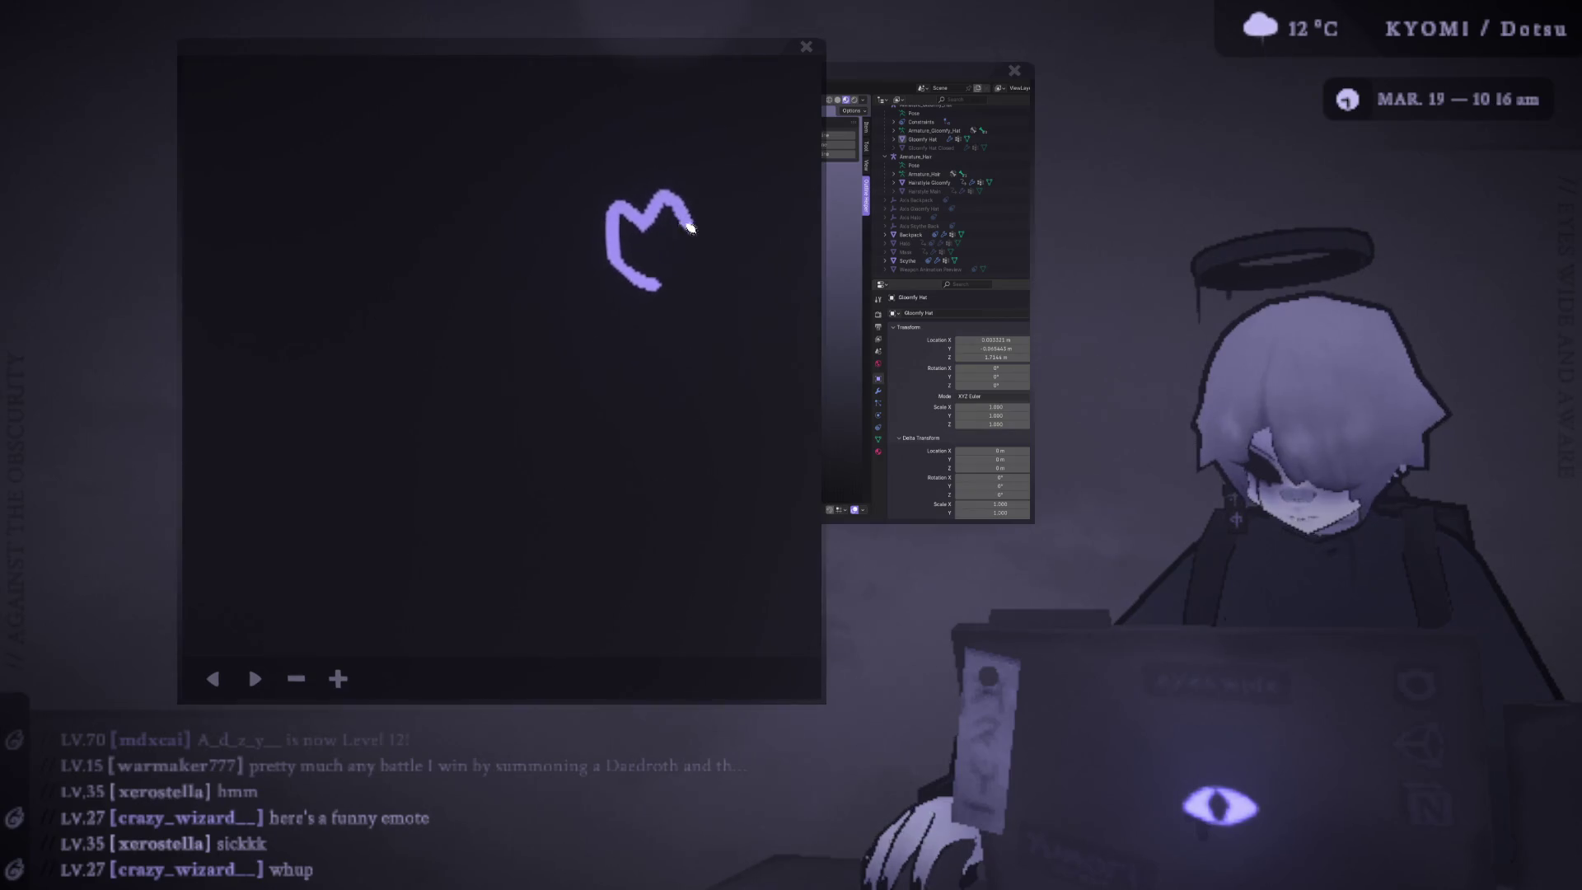
- Draw a small flower at lower left, a fish body with end circle and right fin, and start a second fish at lower right
{"action": "mouse_move", "coordinate": [282, 584]}
{"action": "left_mouse_down"}
{"action": "mouse_move", "coordinate": [279, 513]}
{"action": "mouse_move", "coordinate": [272, 571]}
{"action": "left_mouse_up"}
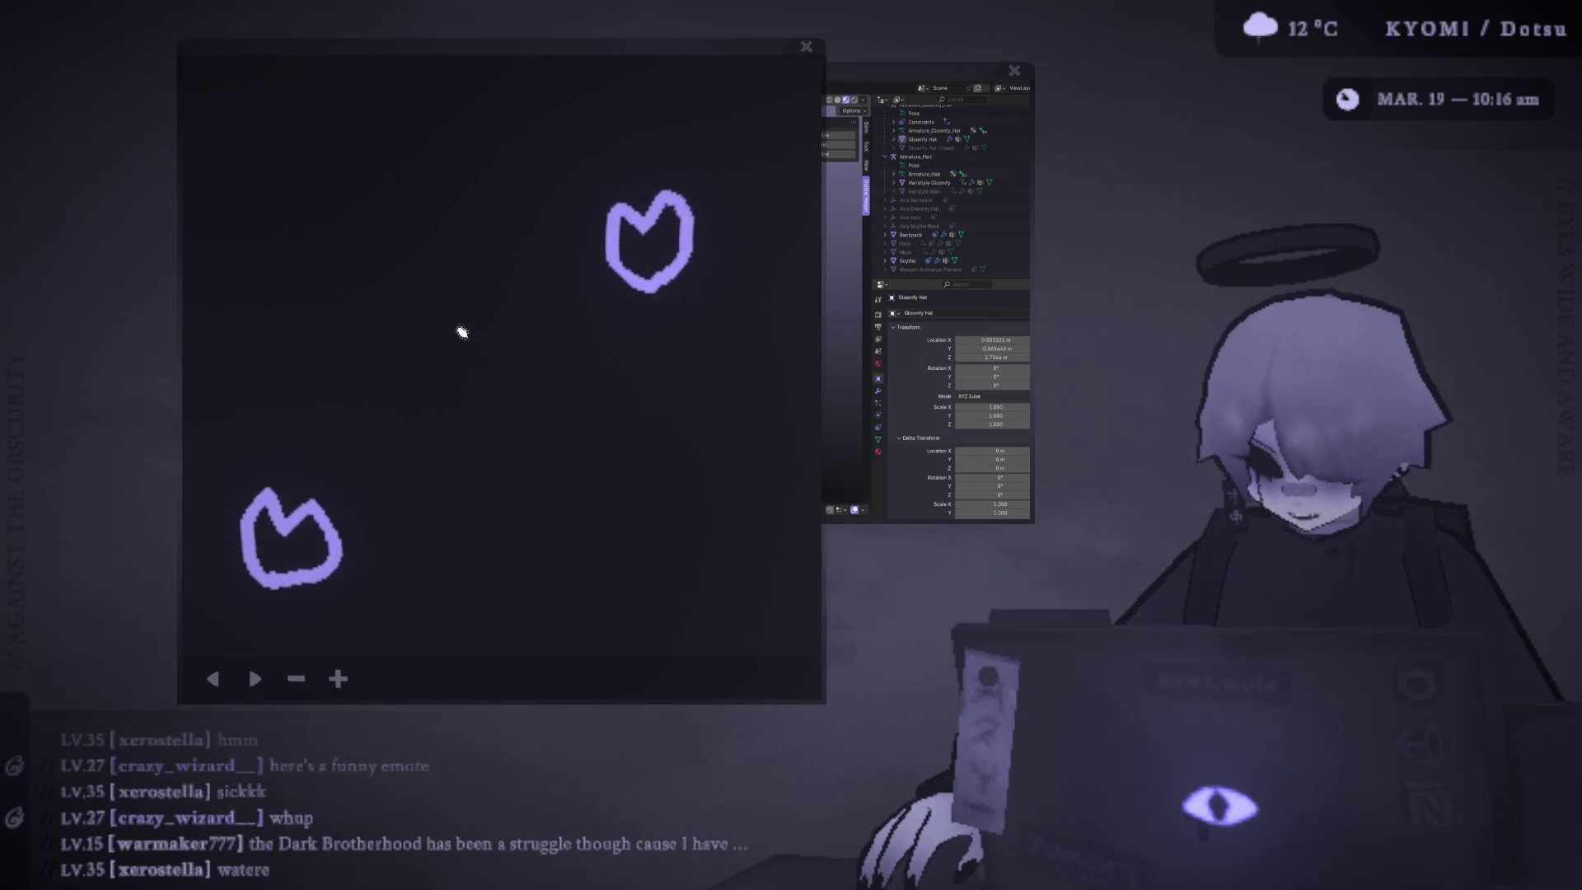
{"action": "mouse_move", "coordinate": [463, 327]}
{"action": "left_mouse_down"}
{"action": "mouse_move", "coordinate": [423, 225]}
{"action": "mouse_move", "coordinate": [496, 309]}
{"action": "left_mouse_up"}
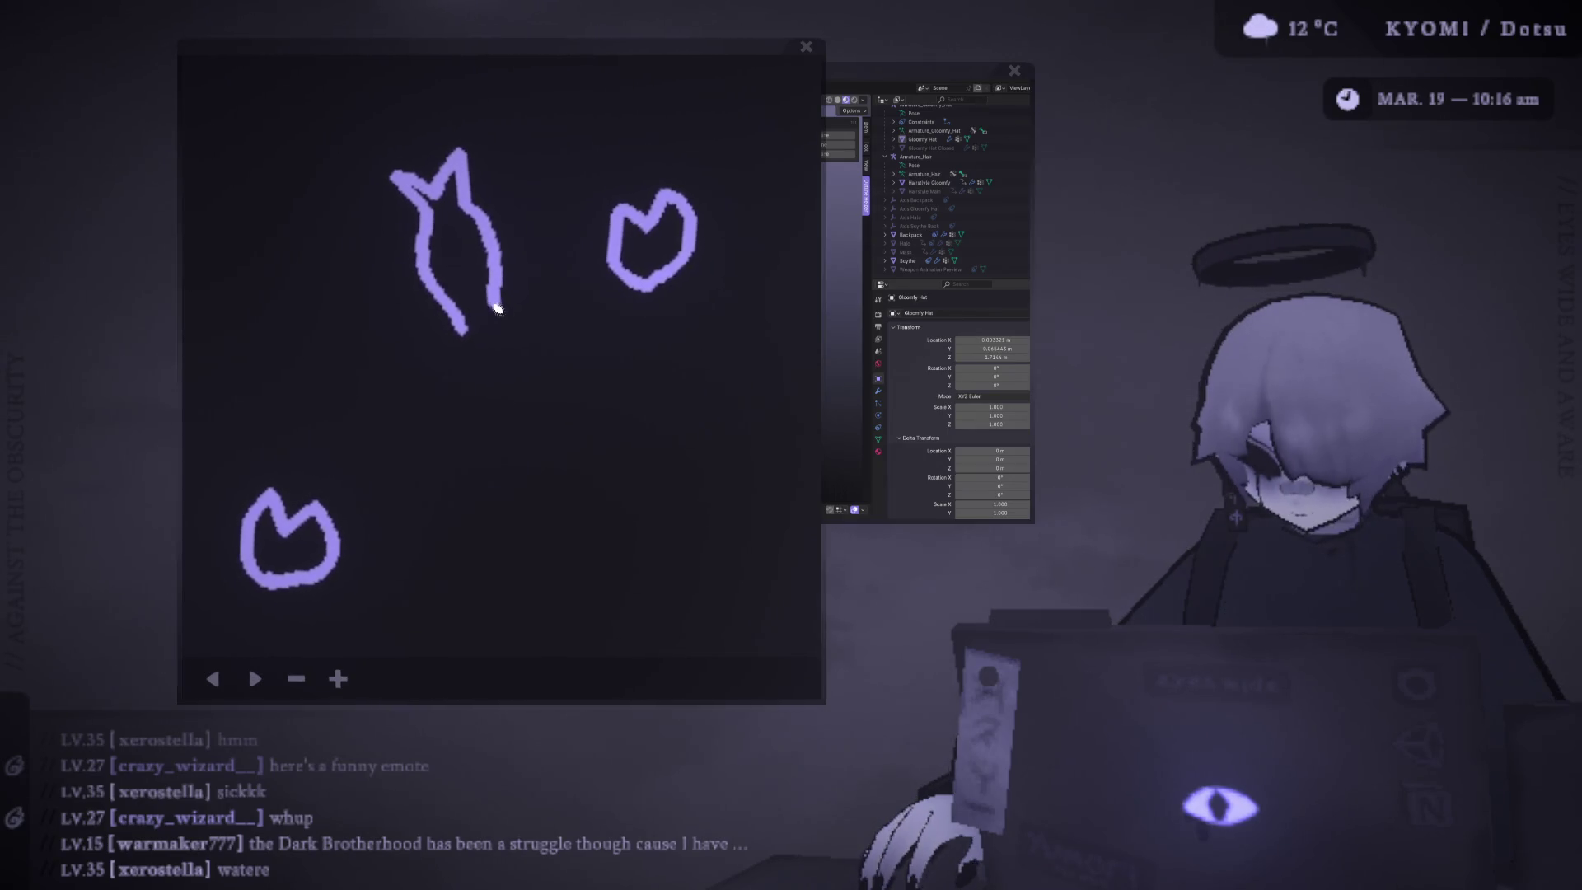
{"action": "left_click_drag", "start_coordinate": [486, 311], "coordinate": [470, 300]}
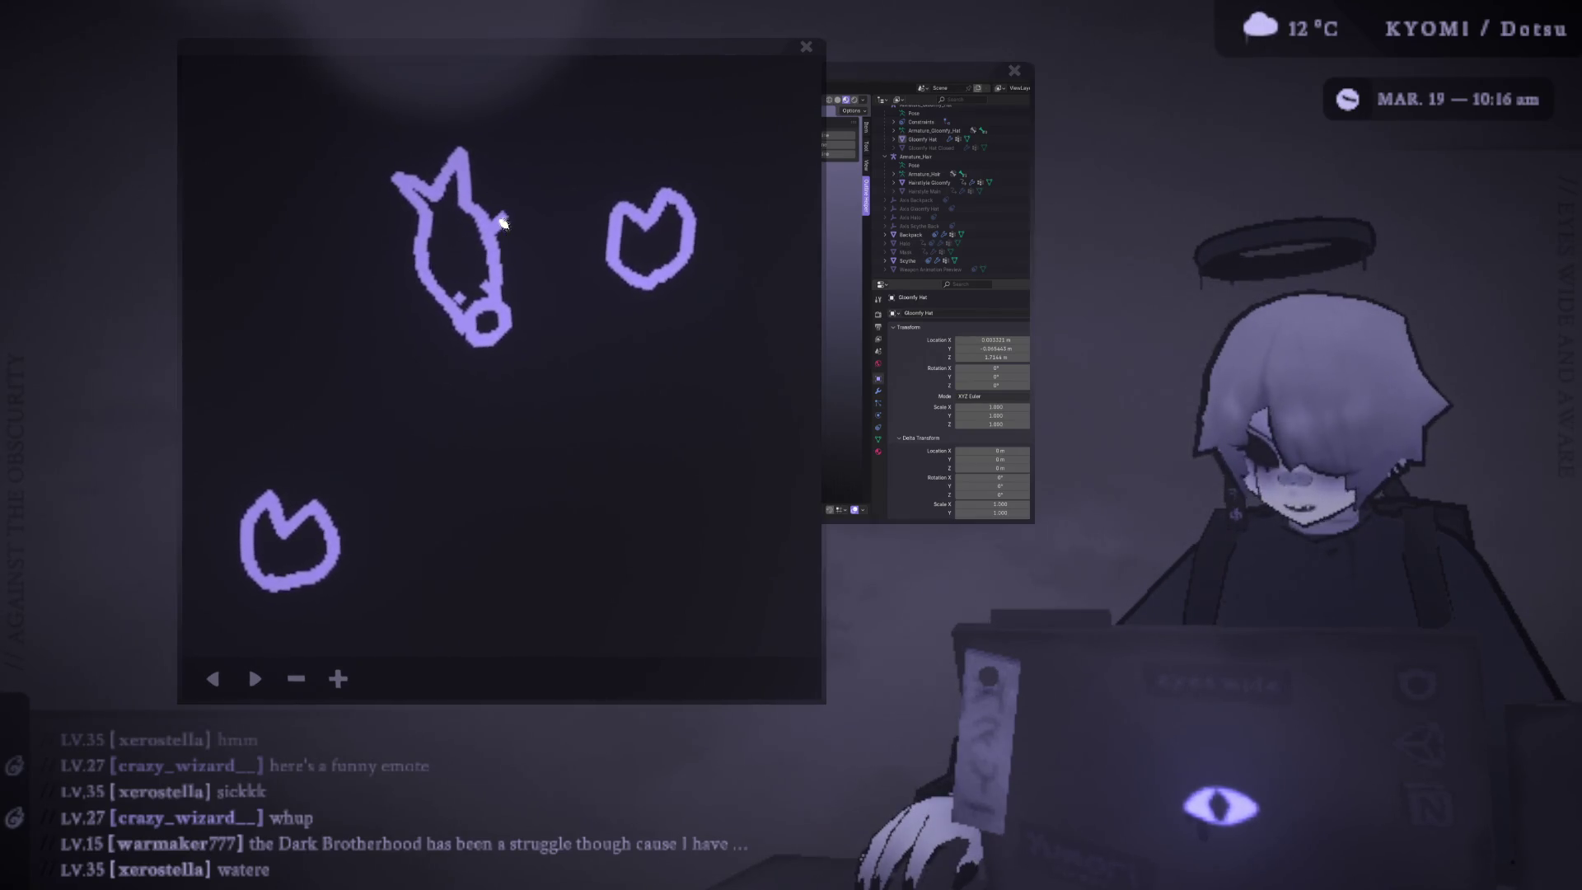
{"action": "left_click_drag", "start_coordinate": [503, 221], "coordinate": [508, 268]}
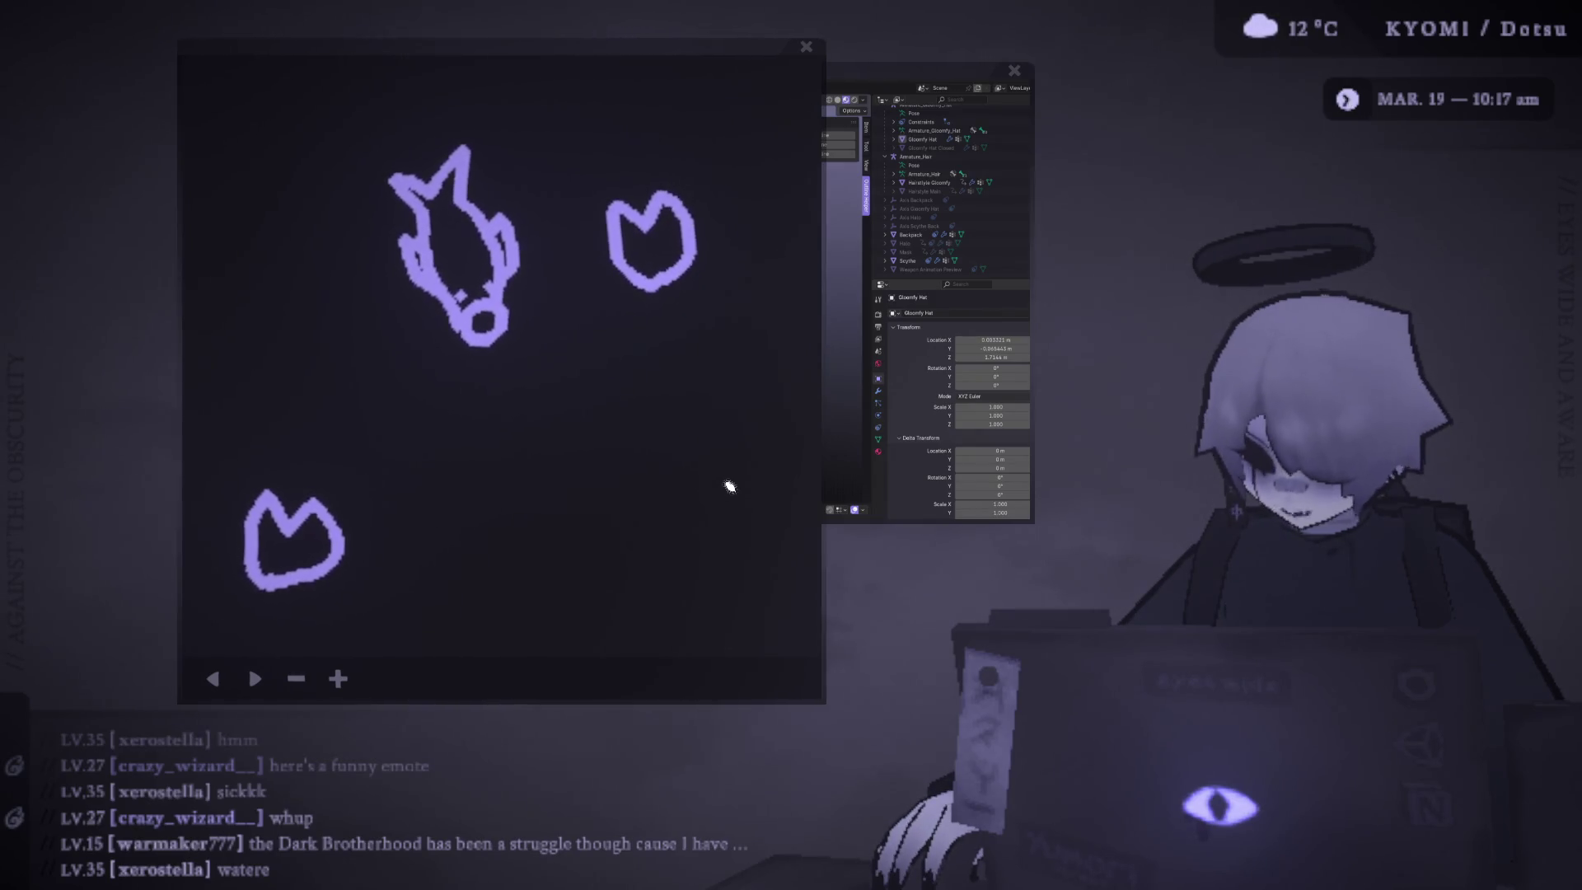
{"action": "mouse_move", "coordinate": [623, 525]}
{"action": "left_mouse_down"}
{"action": "mouse_move", "coordinate": [769, 498]}
{"action": "mouse_move", "coordinate": [667, 577]}
{"action": "mouse_move", "coordinate": [659, 552]}
{"action": "mouse_move", "coordinate": [742, 600]}
{"action": "mouse_move", "coordinate": [653, 502]}
{"action": "mouse_move", "coordinate": [742, 494]}
{"action": "left_mouse_up"}
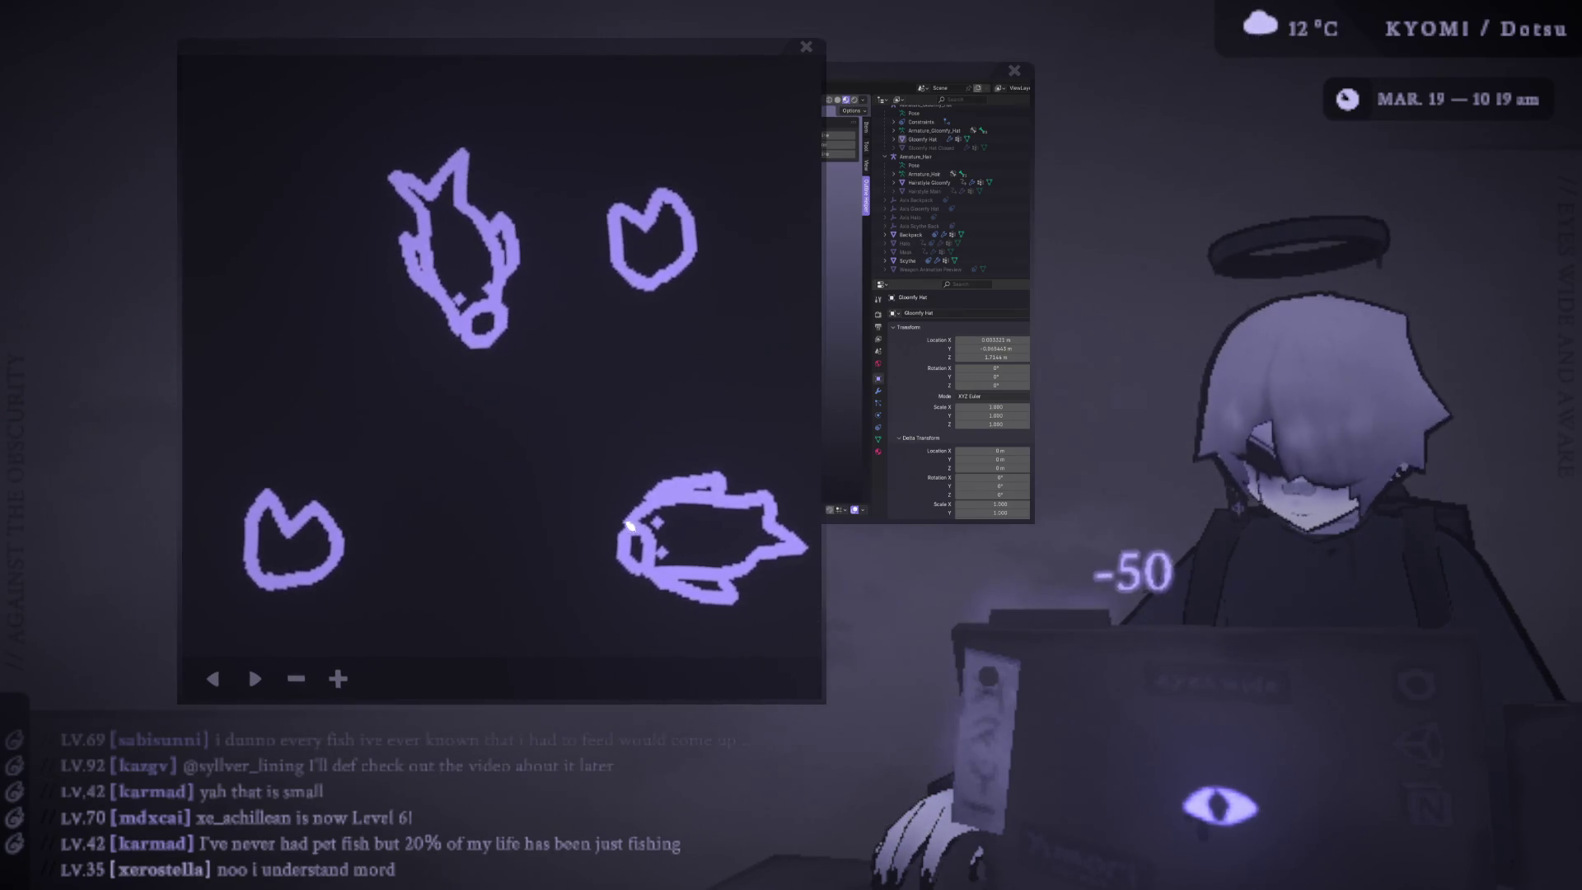
- Shrink the drawing board into a small panel at the top right
{"action": "mouse_move", "coordinate": [759, 45]}
{"action": "left_mouse_down"}
{"action": "mouse_move", "coordinate": [617, 53]}
{"action": "mouse_move", "coordinate": [1250, 75]}
{"action": "mouse_move", "coordinate": [1198, 85]}
{"action": "left_mouse_up"}
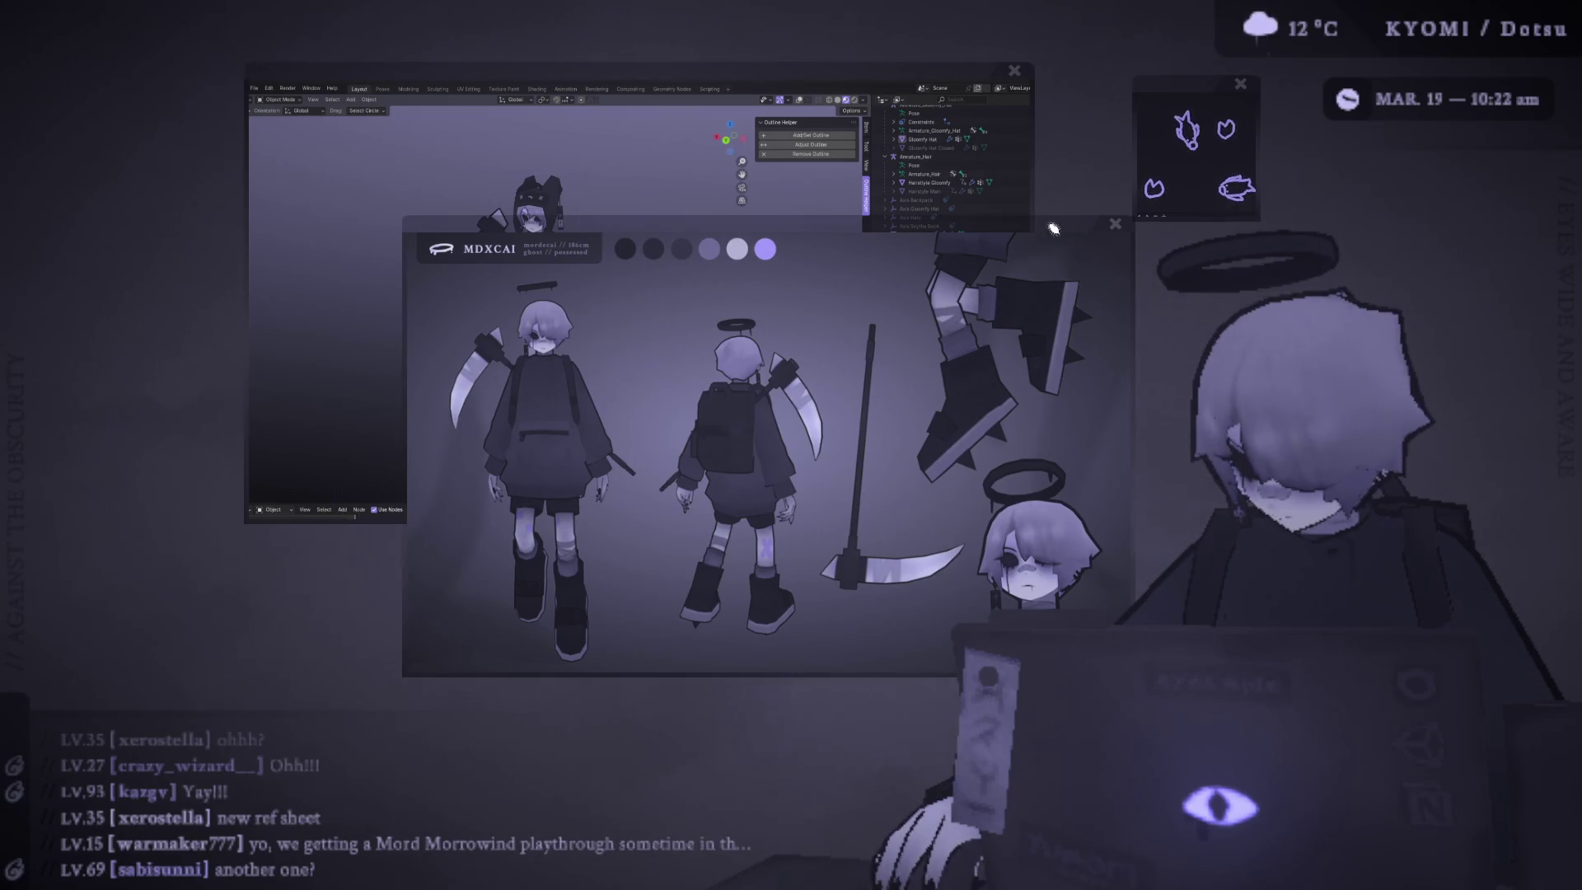
- Move the character reference sheet up and to the left
{"action": "left_click_drag", "start_coordinate": [1053, 229], "coordinate": [789, 124]}
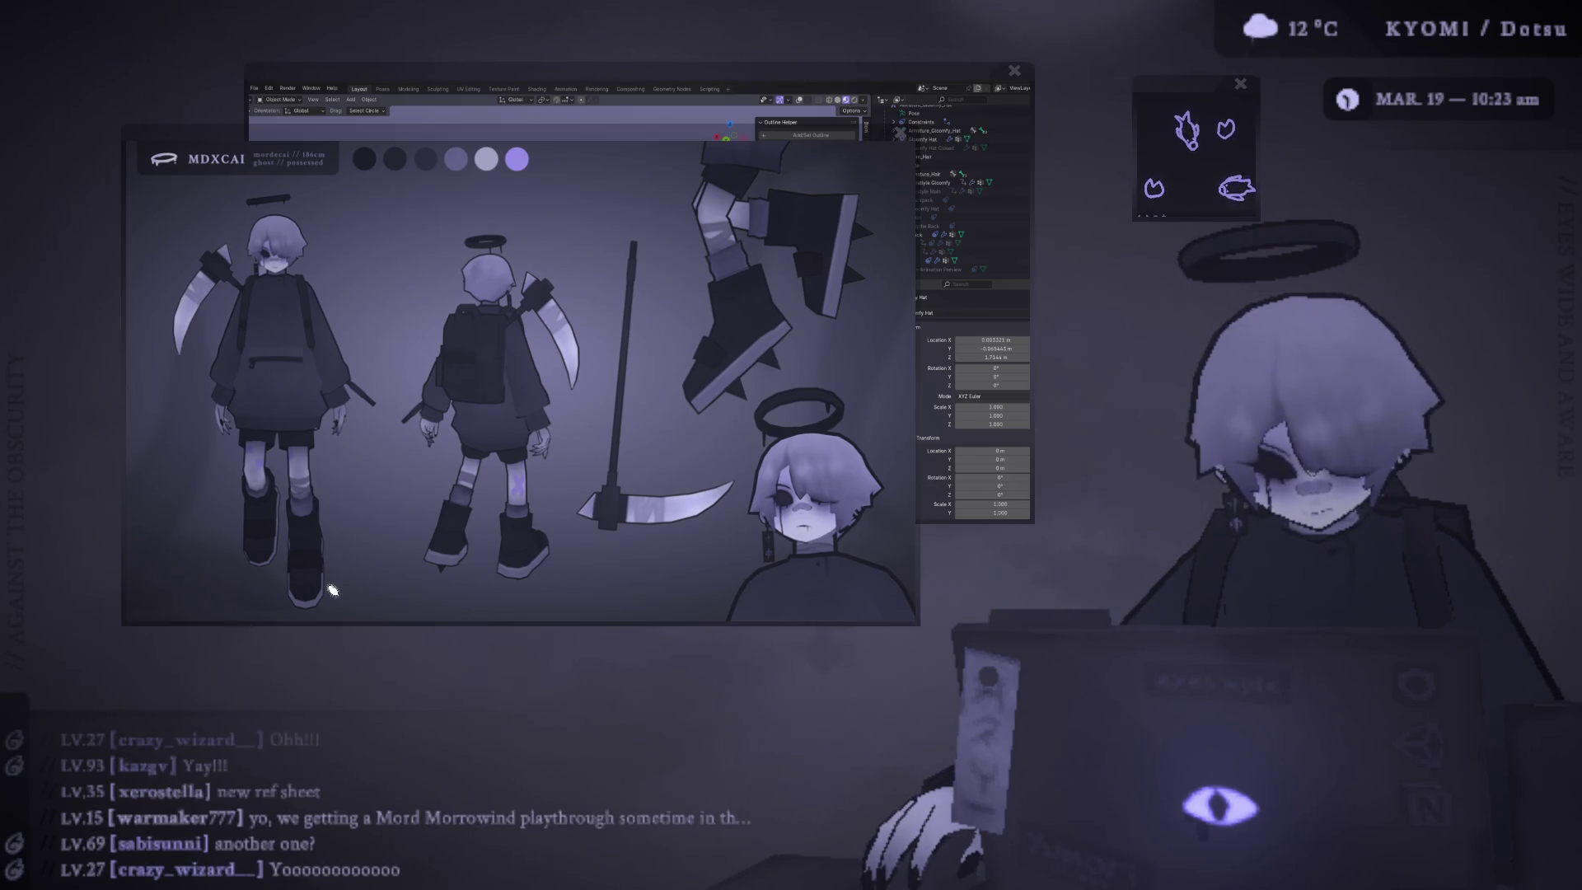
{"action": "scroll", "coordinate": [625, 248], "scroll_direction": "up", "scroll_amount": 2}
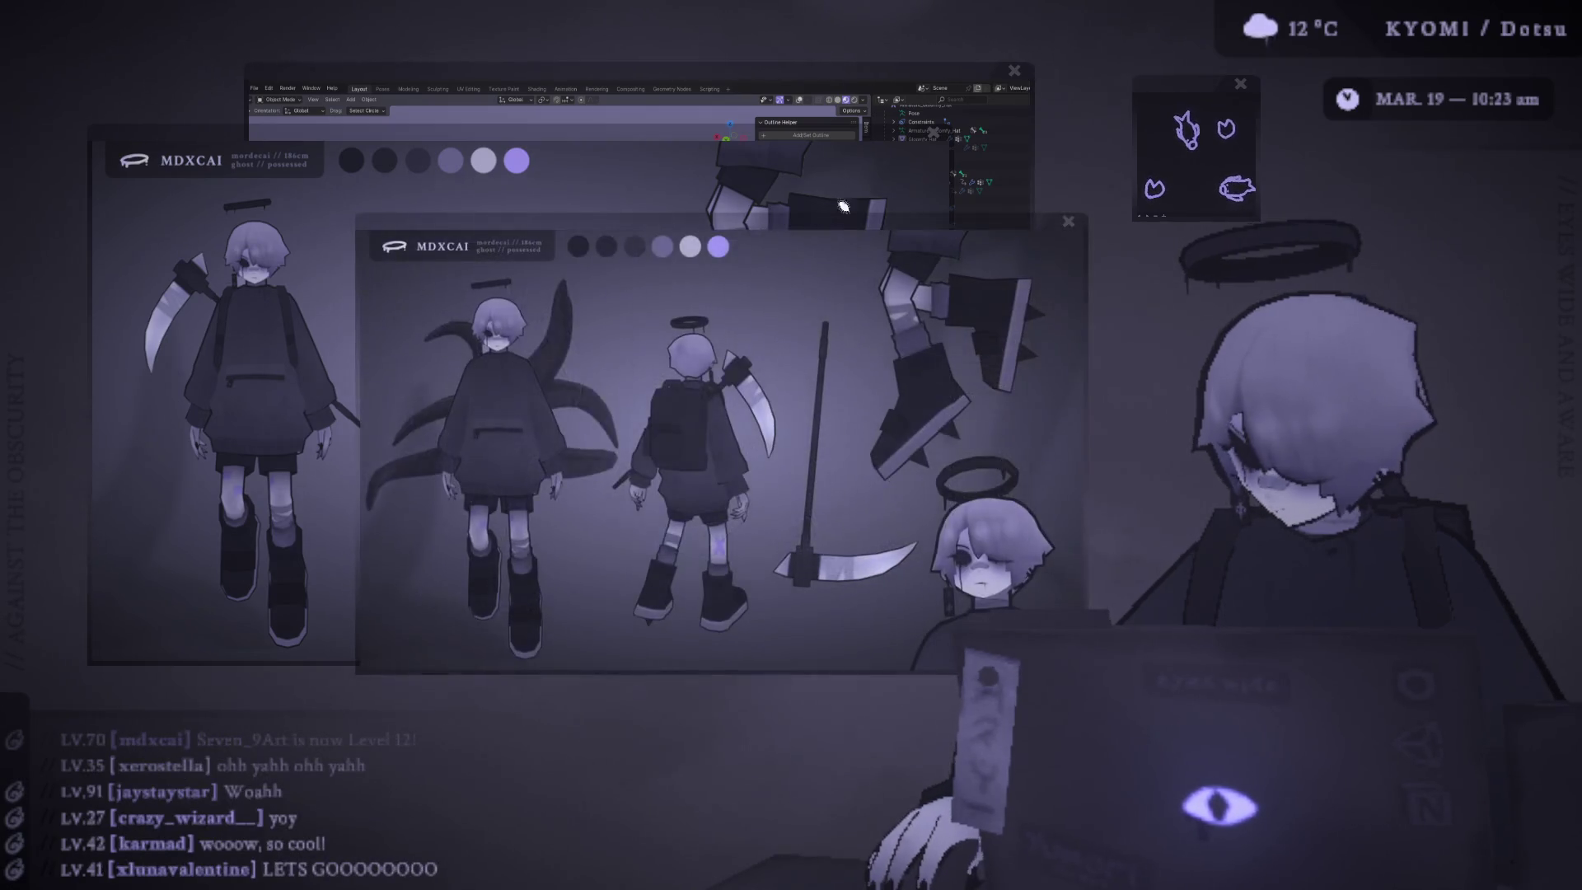
- Overlay the tentacle reference sheet on the first, resize it, close the small Blender window and move the front sheet upper right
{"action": "mouse_move", "coordinate": [841, 148]}
{"action": "left_mouse_down"}
{"action": "mouse_move", "coordinate": [786, 159]}
{"action": "mouse_move", "coordinate": [967, 85]}
{"action": "left_mouse_up"}
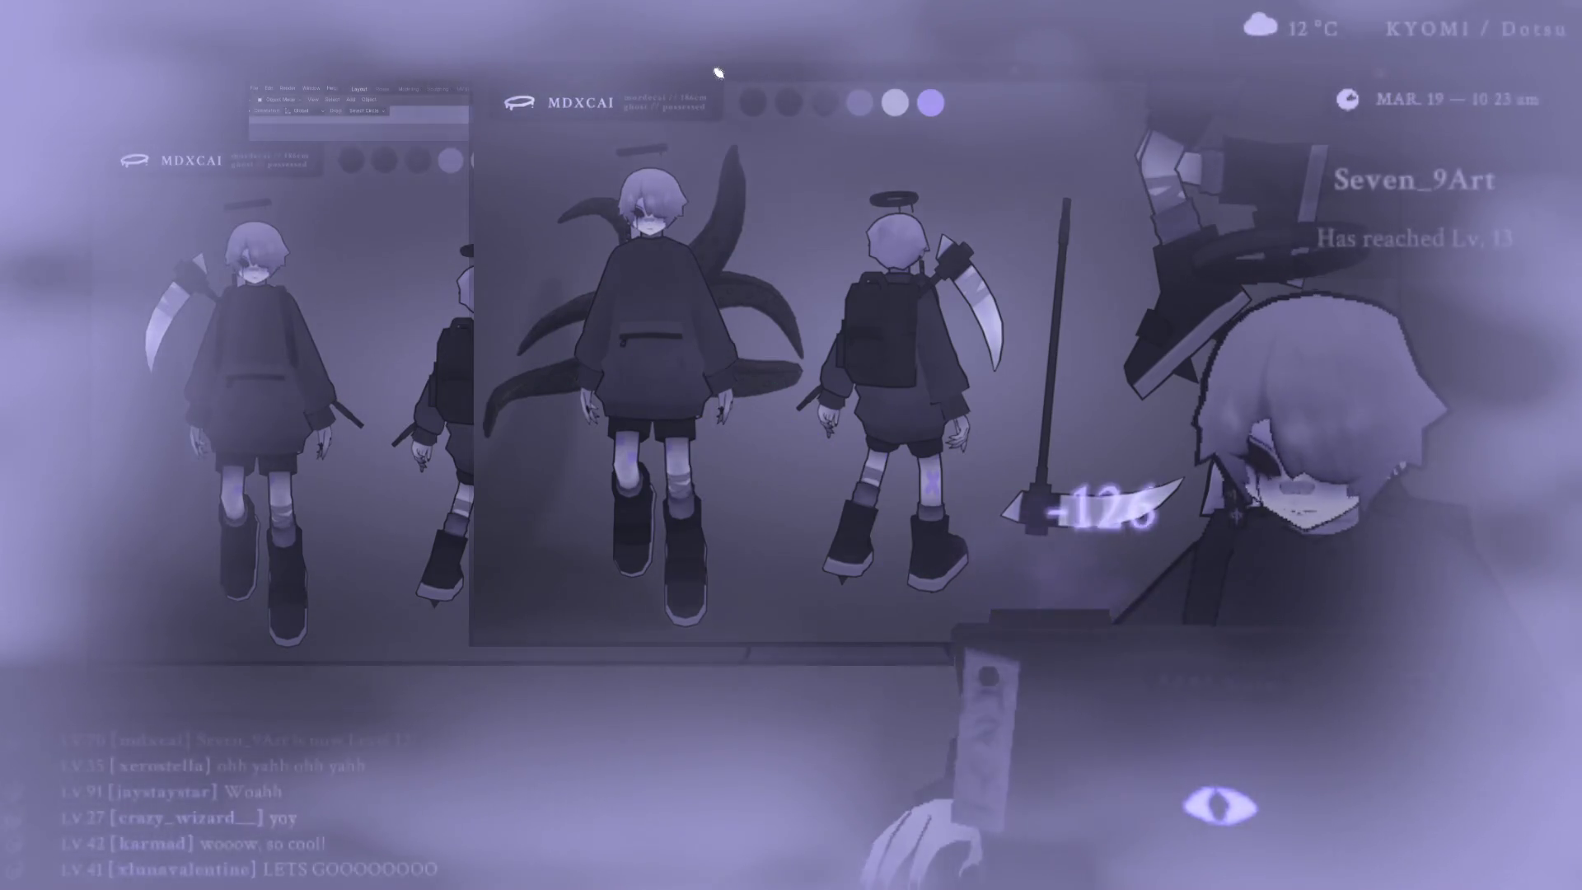
{"action": "scroll", "coordinate": [719, 148], "scroll_direction": "up", "scroll_amount": 4}
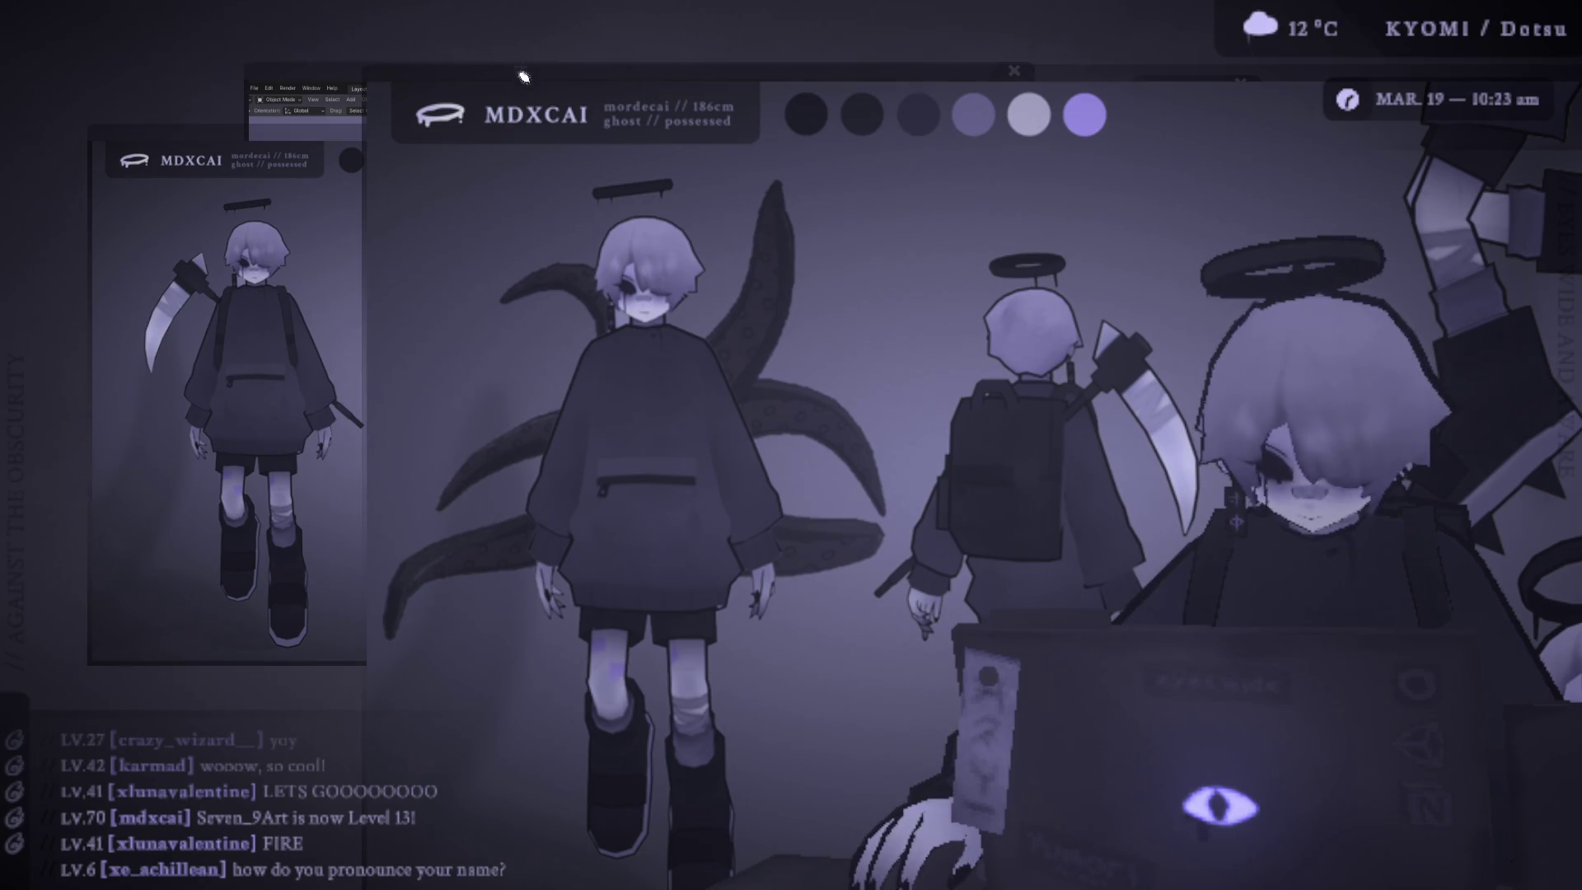
{"action": "left_click_drag", "start_coordinate": [537, 82], "coordinate": [571, 90]}
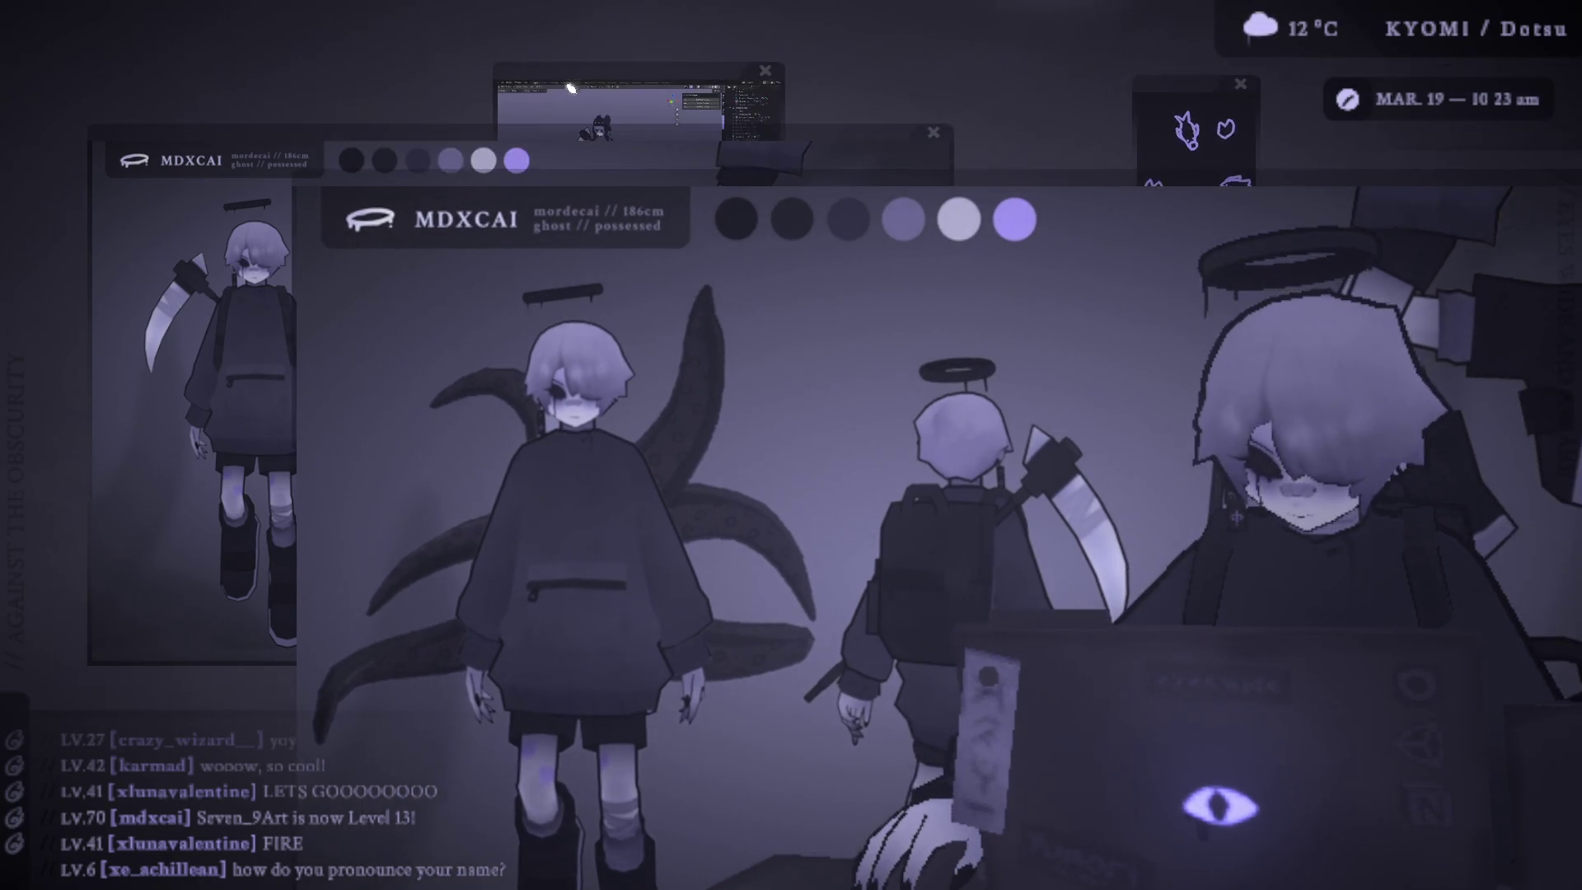
{"action": "left_click", "coordinate": [764, 71]}
{"action": "mouse_move", "coordinate": [531, 211]}
{"action": "left_mouse_down"}
{"action": "mouse_move", "coordinate": [804, 182]}
{"action": "mouse_move", "coordinate": [475, 60]}
{"action": "left_mouse_up"}
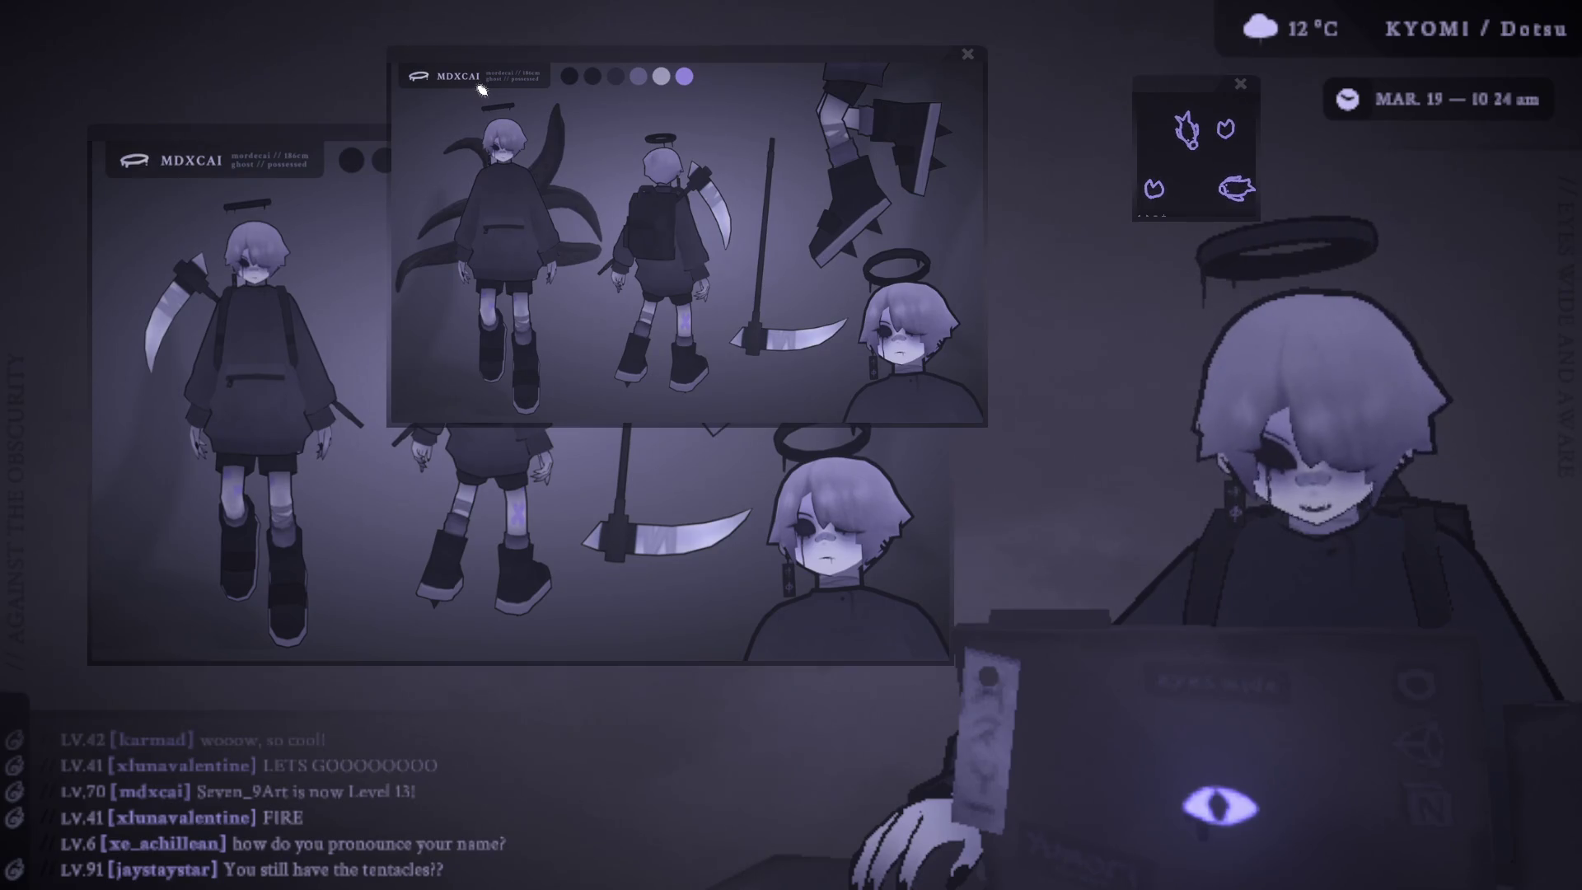
{"action": "mouse_move", "coordinate": [480, 81]}
{"action": "left_mouse_down"}
{"action": "mouse_move", "coordinate": [638, 166]}
{"action": "mouse_move", "coordinate": [620, 158]}
{"action": "left_mouse_up"}
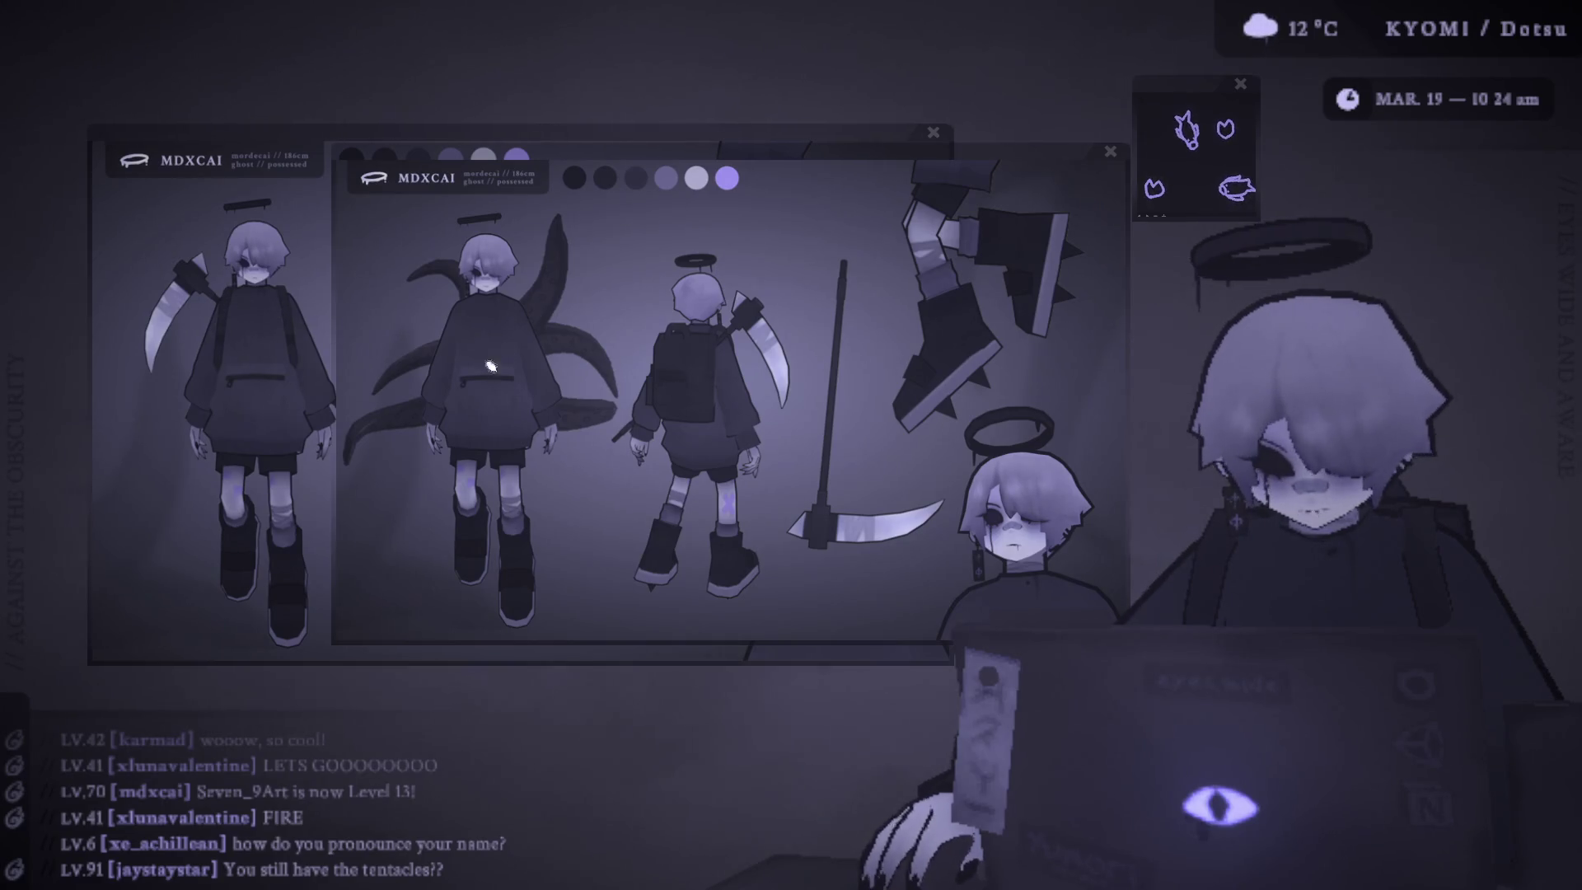
{"action": "mouse_move", "coordinate": [501, 382]}
{"action": "left_mouse_down"}
{"action": "mouse_move", "coordinate": [792, 109]}
{"action": "mouse_move", "coordinate": [615, 65]}
{"action": "mouse_move", "coordinate": [631, 15]}
{"action": "left_mouse_up"}
- Alternate the two reference sheets' front order and positions, leaving the tentacle sheet on top at upper right
{"action": "mouse_move", "coordinate": [123, 160]}
{"action": "left_mouse_down"}
{"action": "mouse_move", "coordinate": [313, 167]}
{"action": "mouse_move", "coordinate": [322, 186]}
{"action": "left_mouse_up"}
{"action": "left_click_drag", "start_coordinate": [618, 15], "coordinate": [631, 54]}
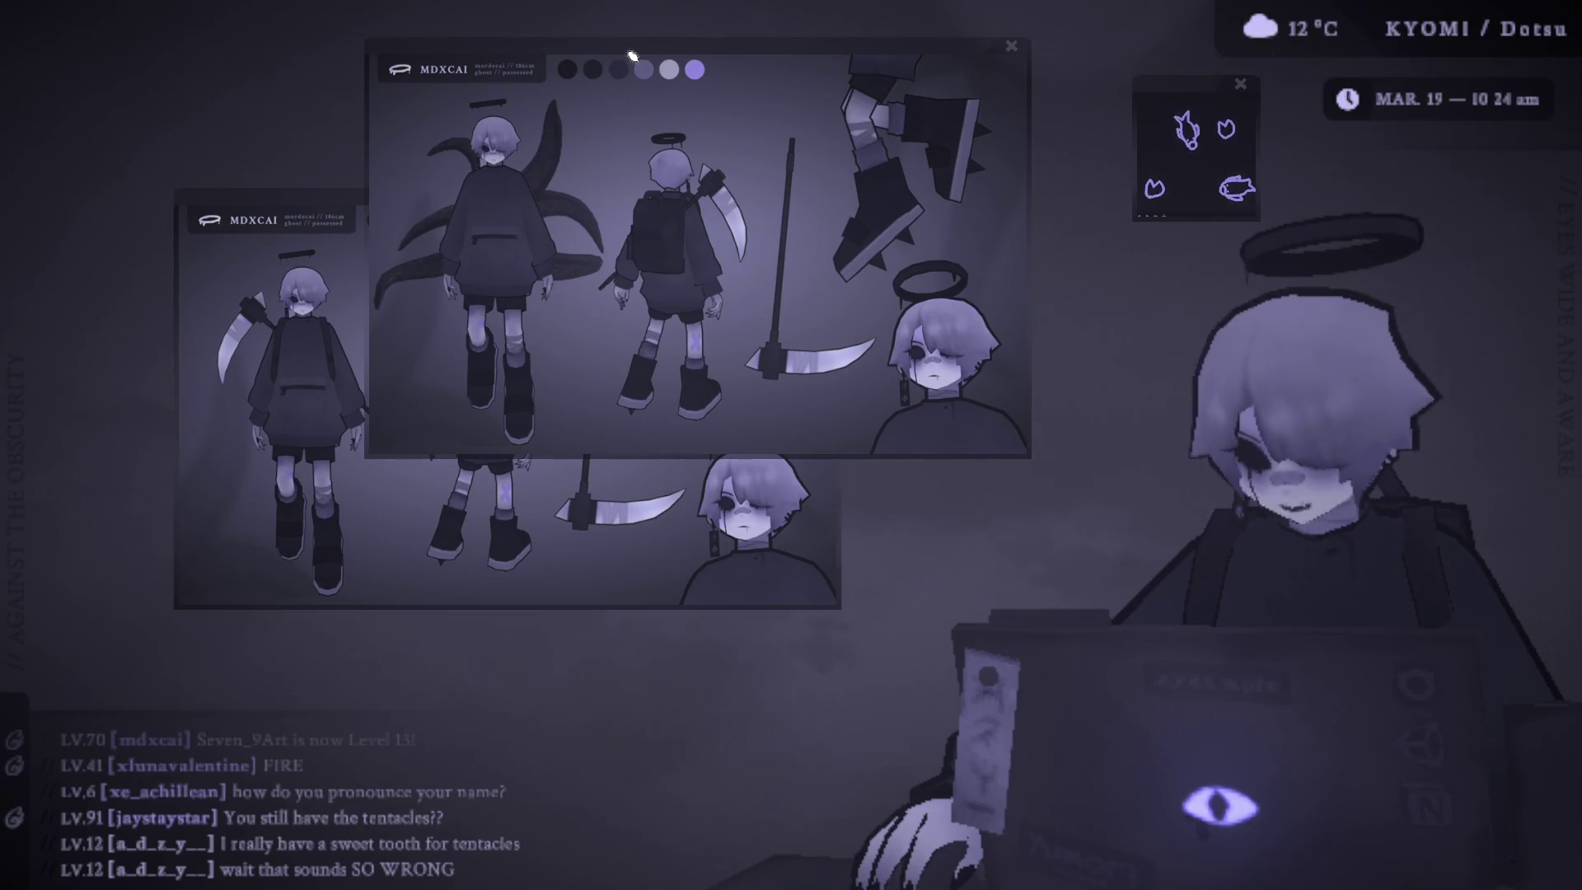
{"action": "left_click", "coordinate": [304, 200]}
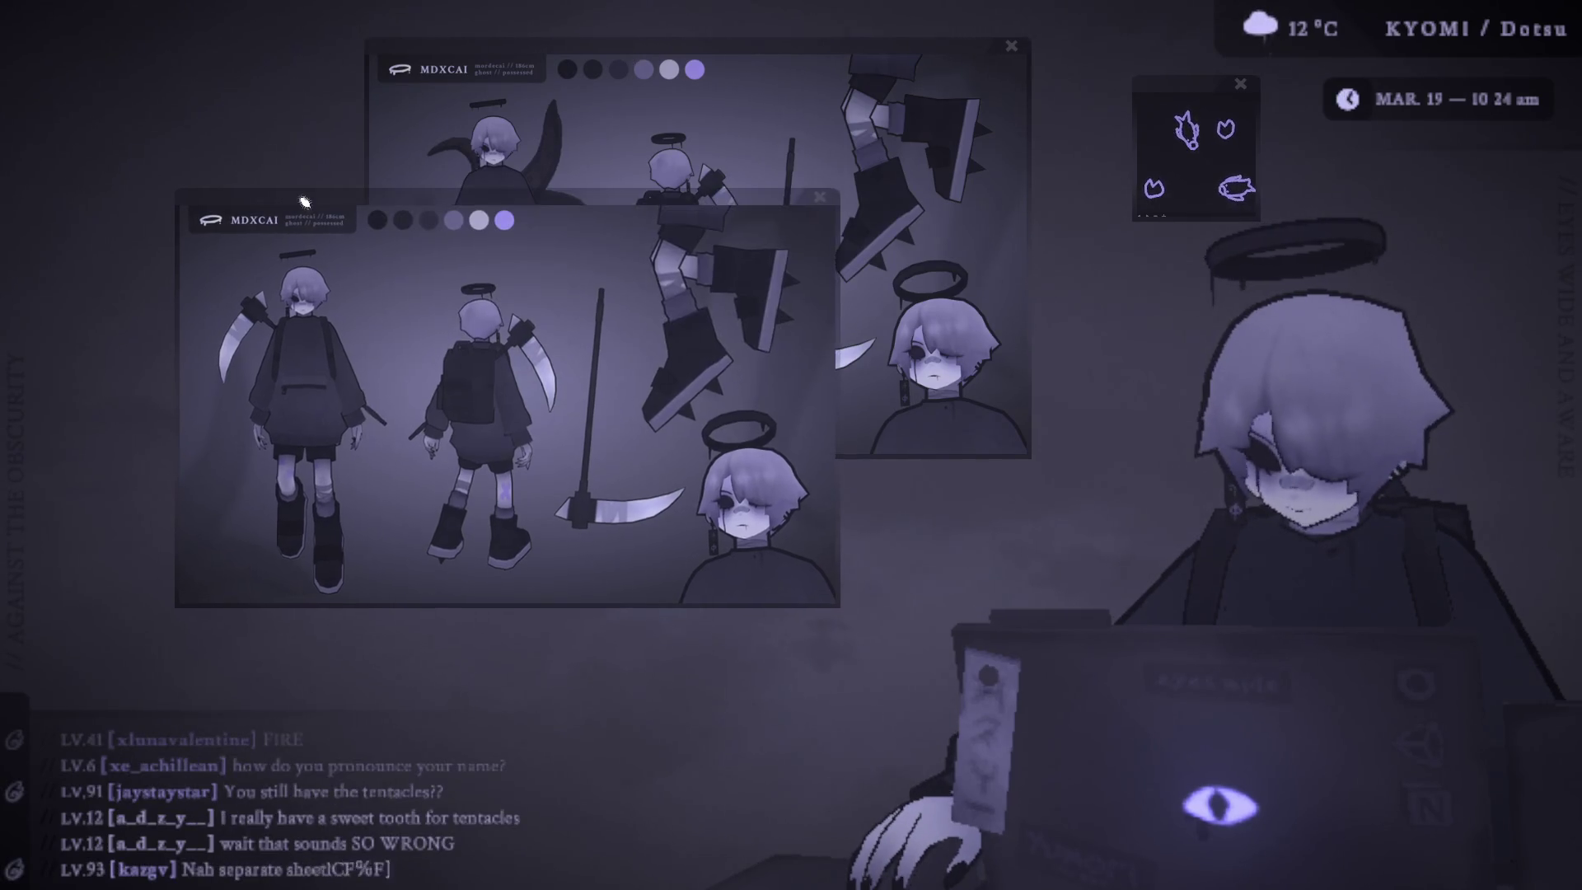
{"action": "left_click", "coordinate": [562, 125]}
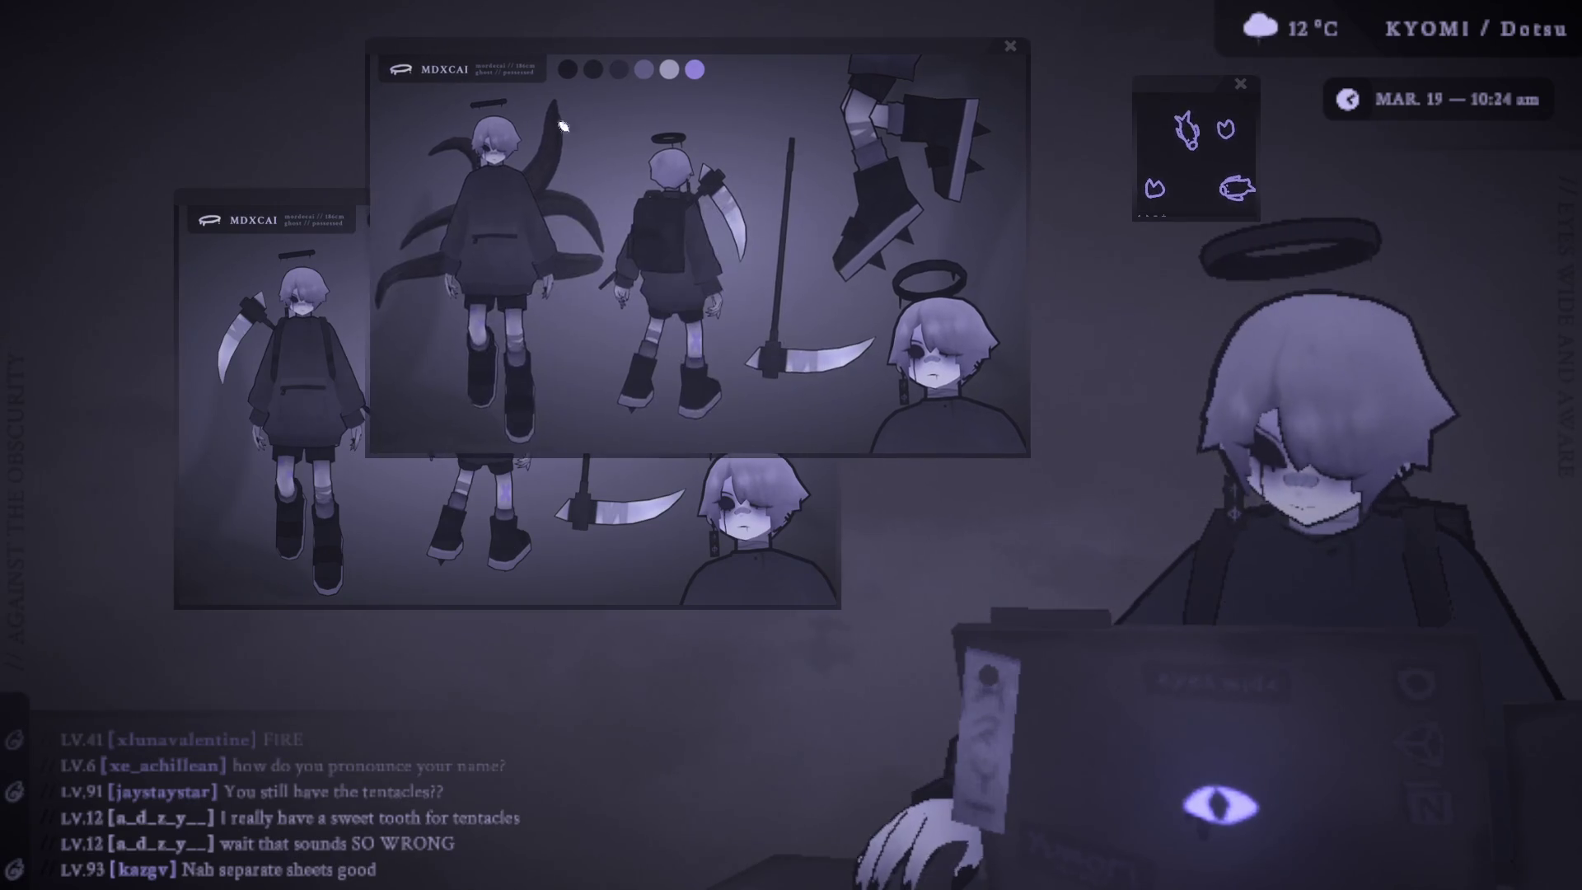
{"action": "left_click_drag", "start_coordinate": [304, 201], "coordinate": [270, 241]}
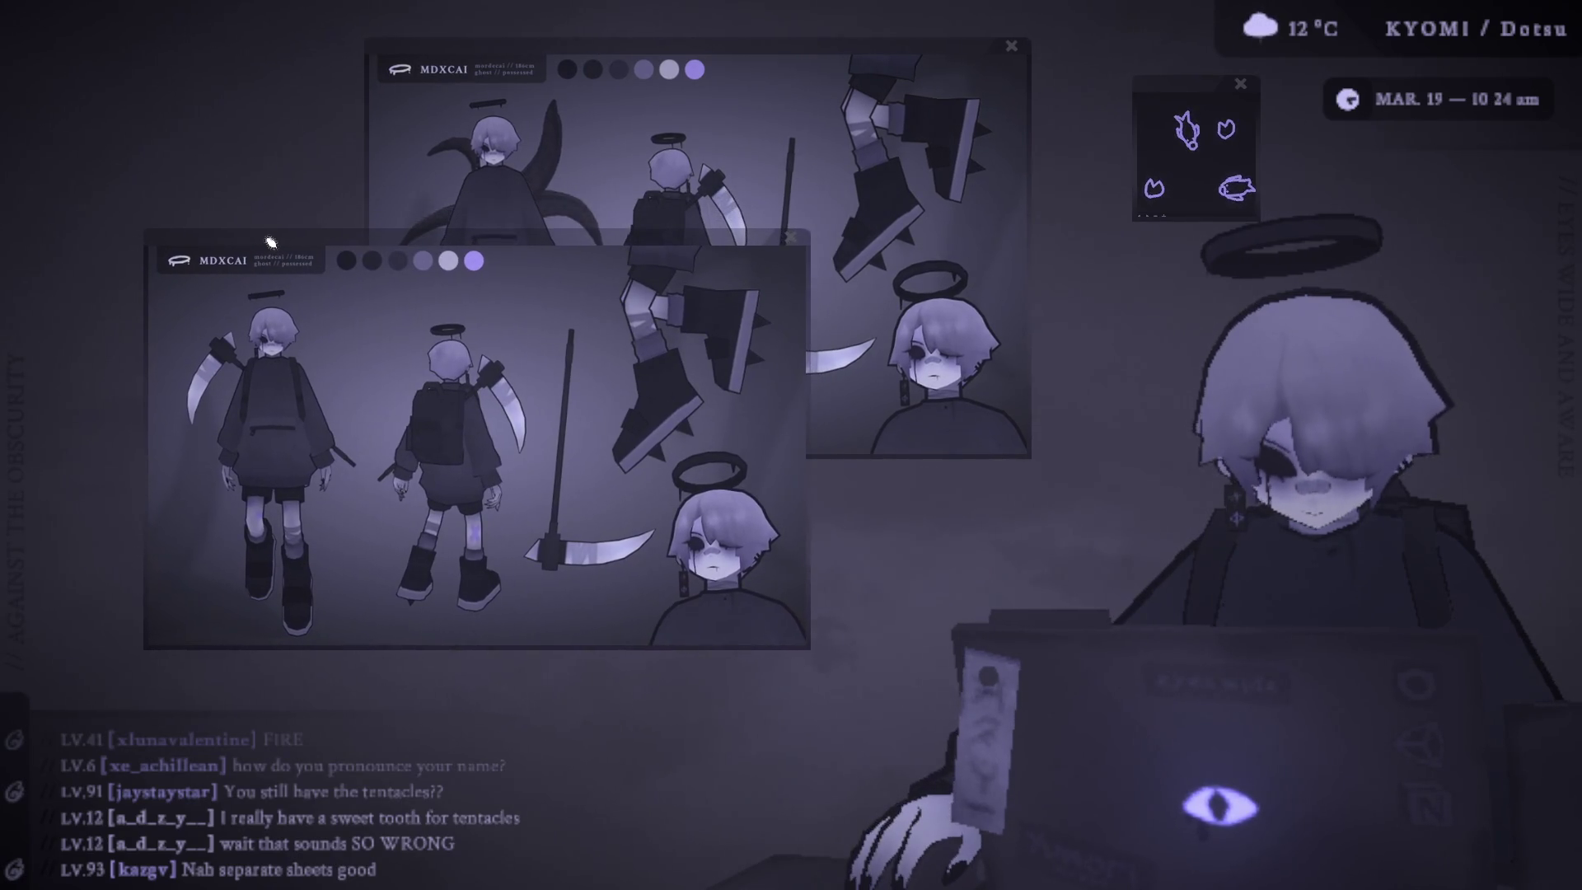
{"action": "left_click", "coordinate": [643, 47]}
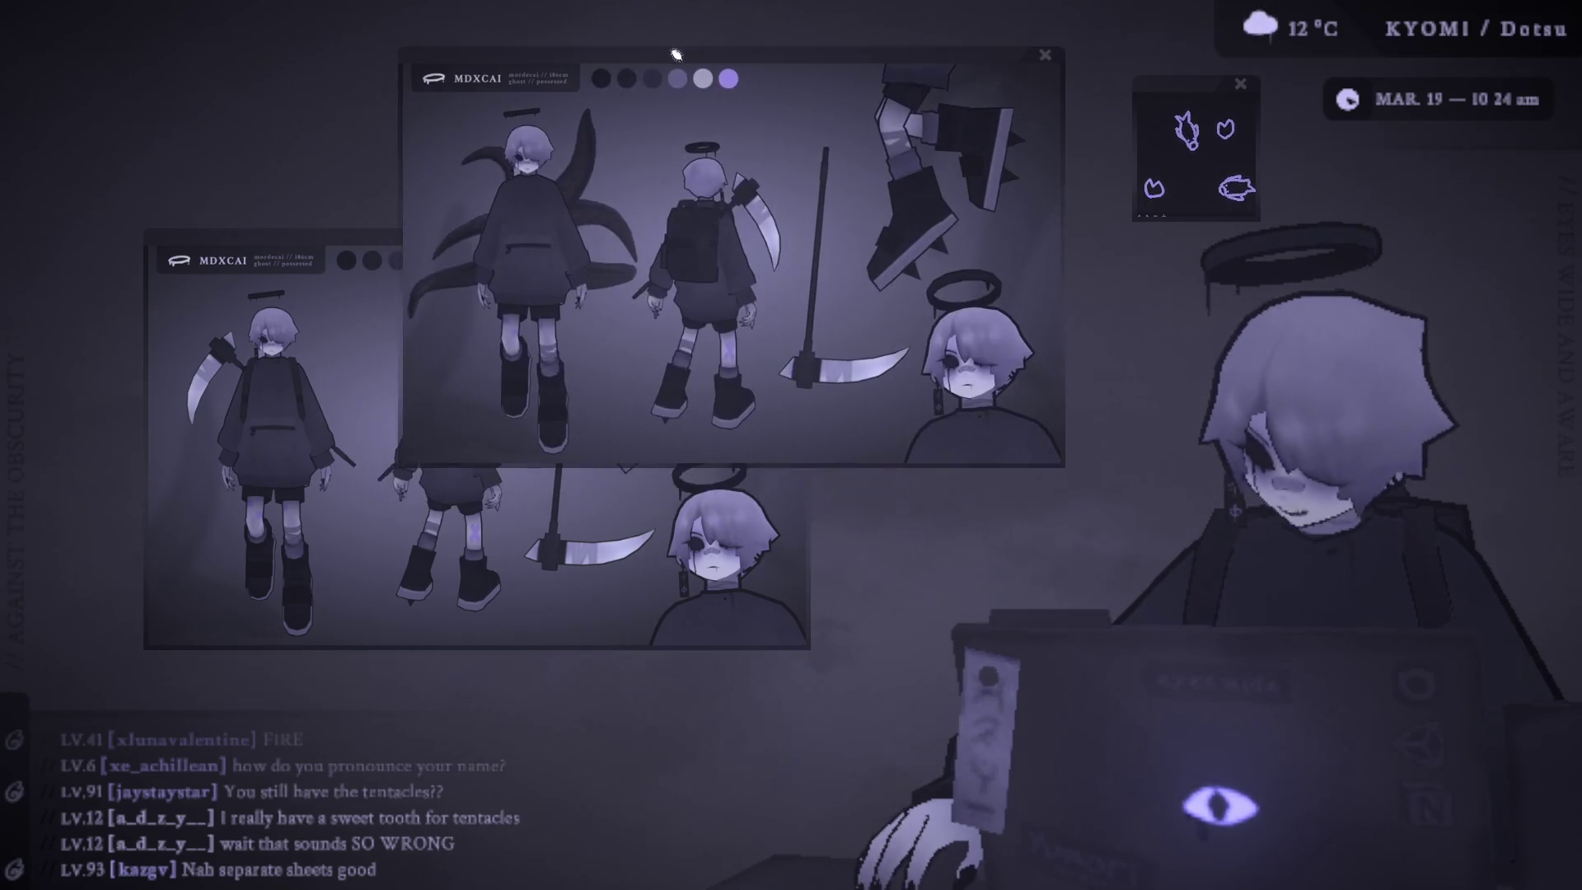
{"action": "left_click_drag", "start_coordinate": [309, 233], "coordinate": [303, 237]}
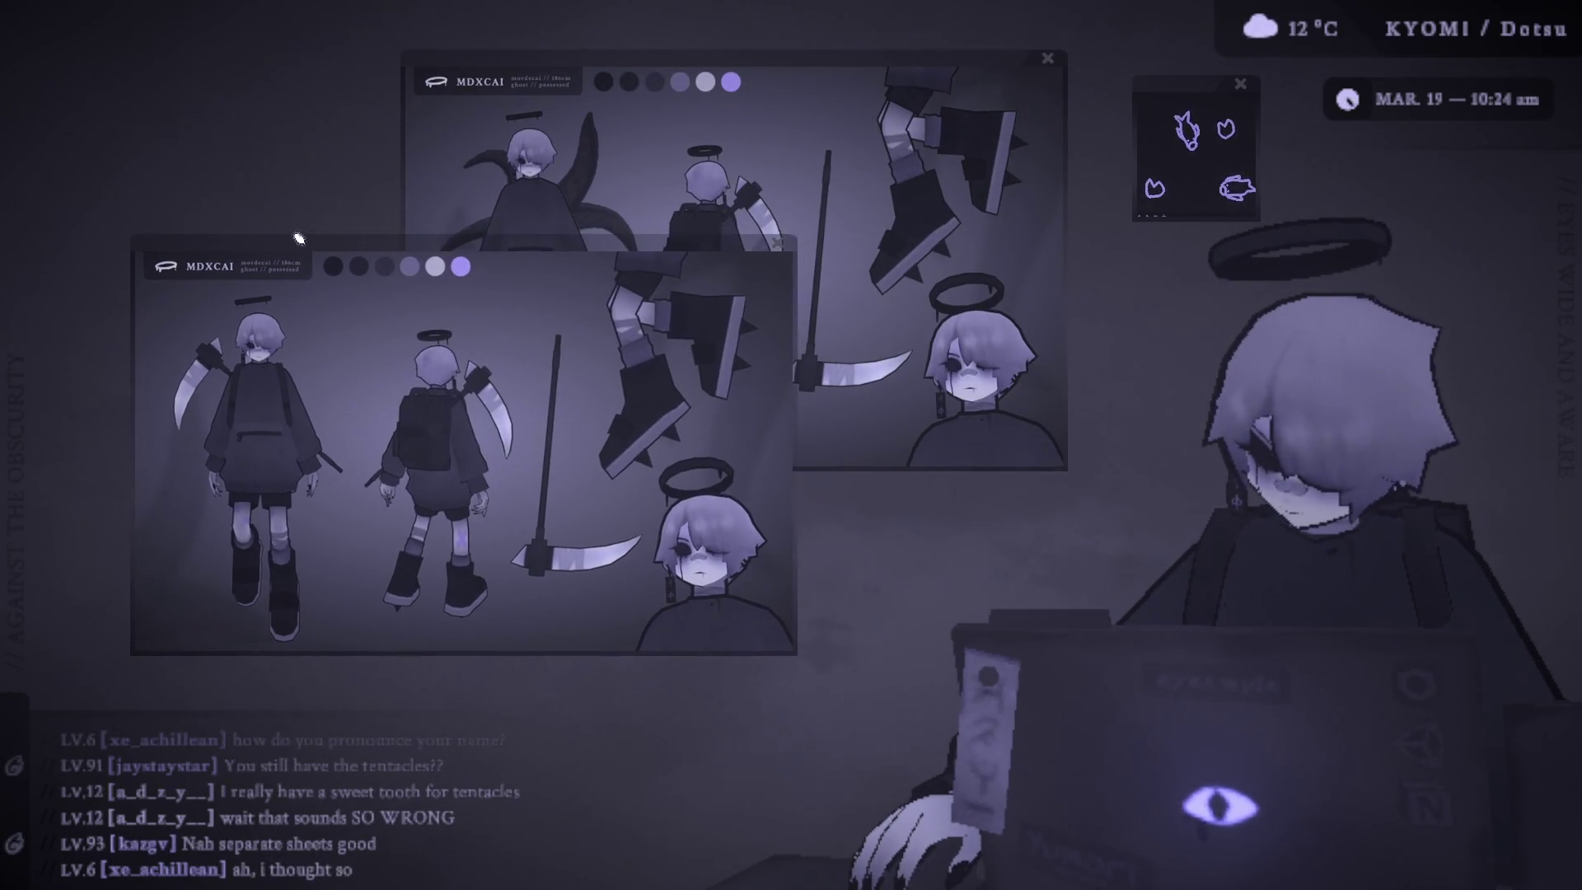
{"action": "left_click", "coordinate": [593, 70]}
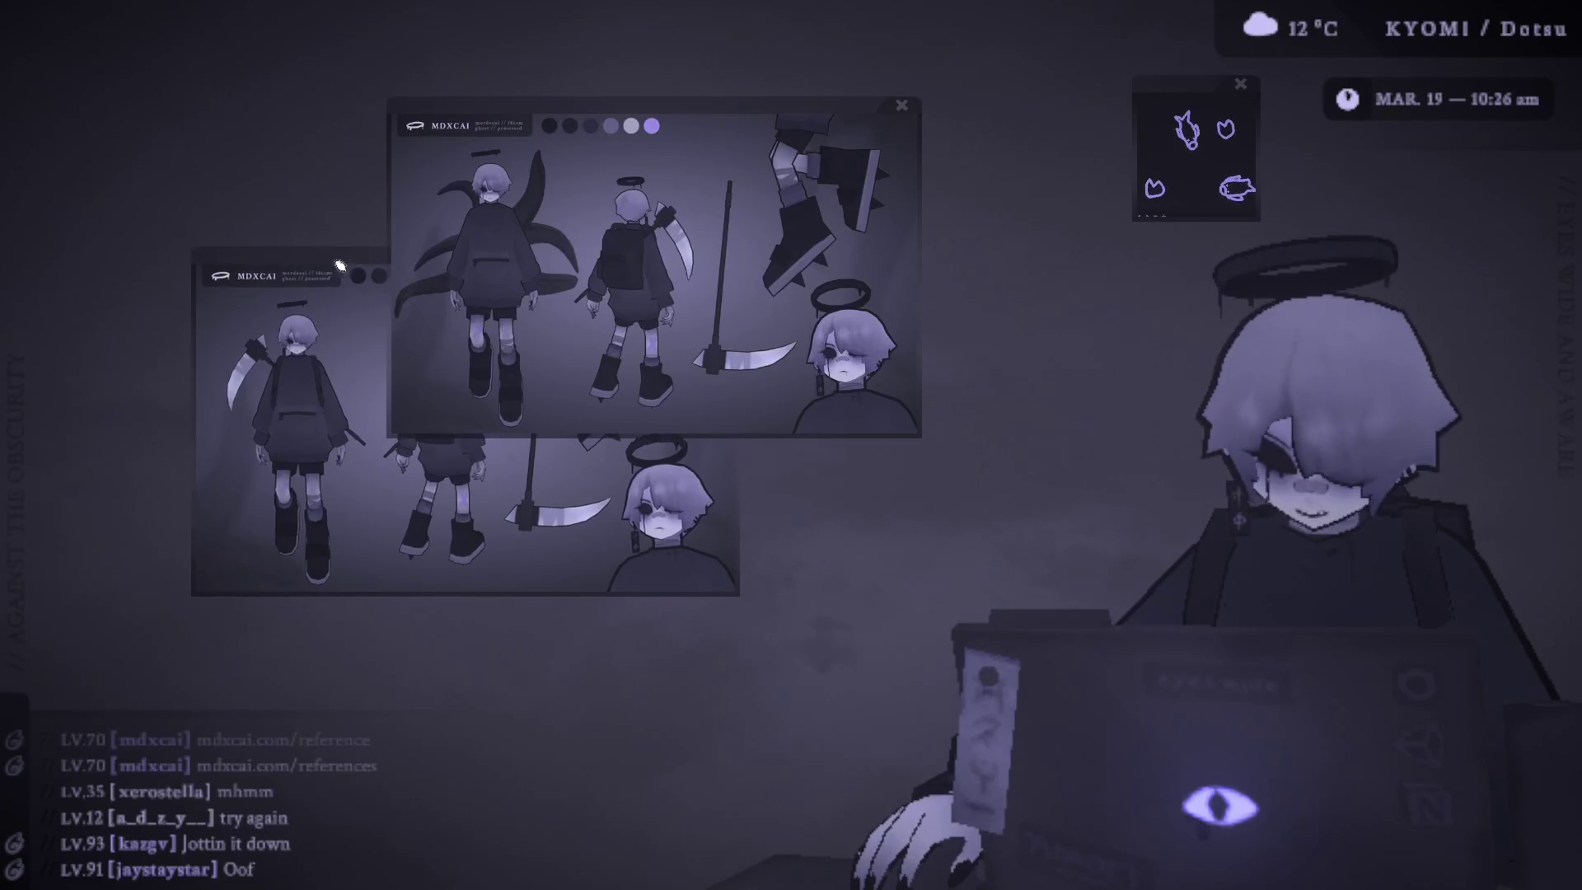
- Enlarge the lower plain reference sheet and bring it in front of the tentacle sheet
{"action": "left_click_drag", "start_coordinate": [383, 266], "coordinate": [309, 254]}
{"action": "scroll", "coordinate": [310, 253], "scroll_direction": "down", "scroll_amount": 2}
{"action": "scroll", "coordinate": [359, 256], "scroll_direction": "up", "scroll_amount": 1}
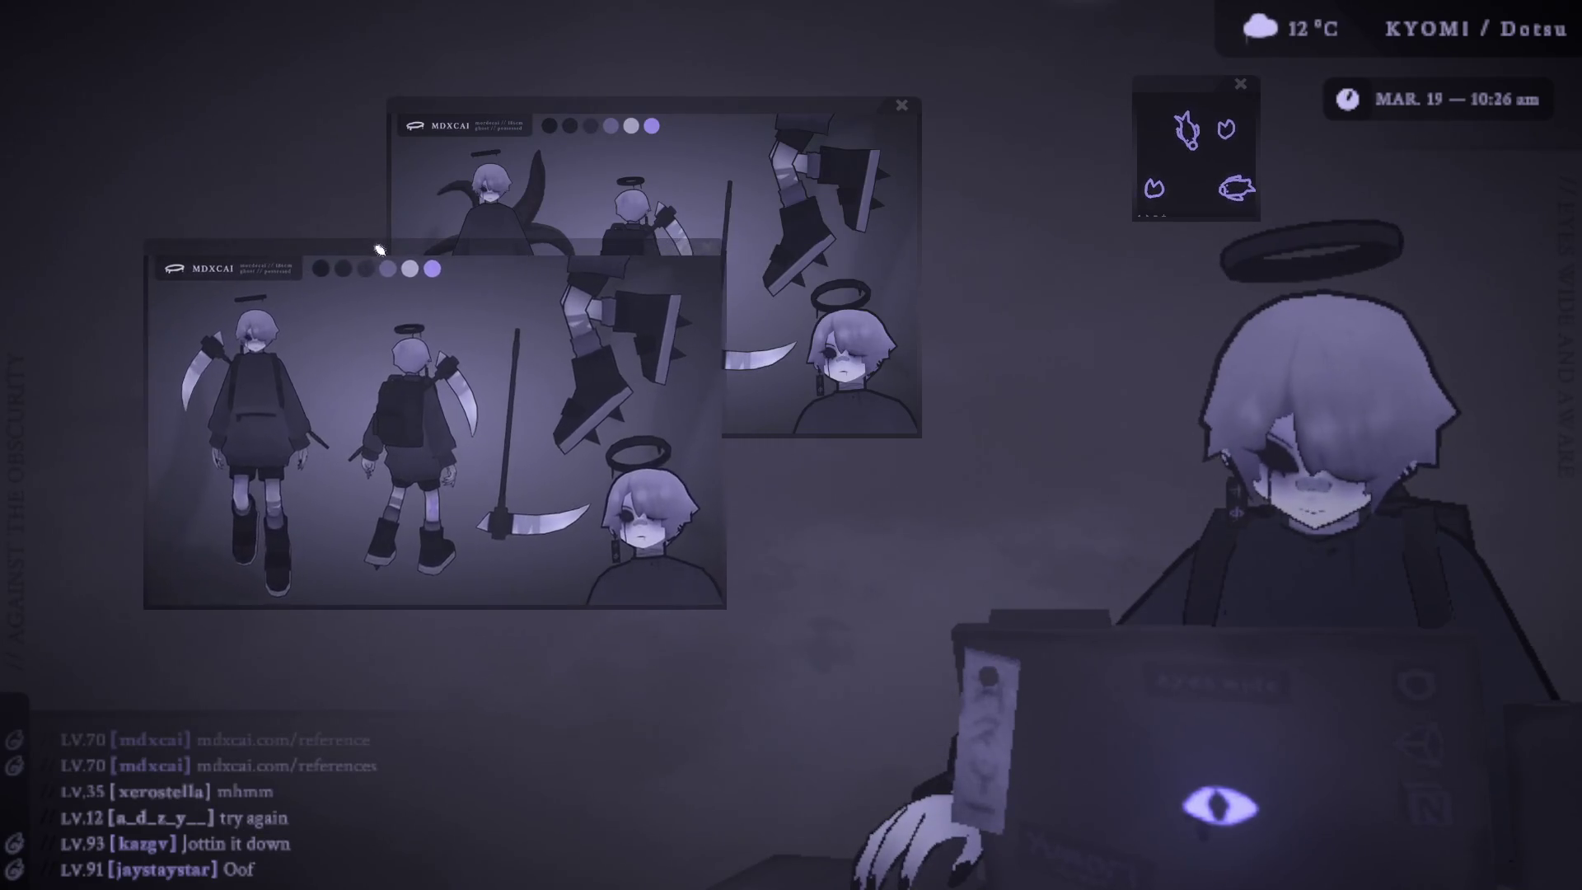
{"action": "scroll", "coordinate": [361, 256], "scroll_direction": "down", "scroll_amount": 1}
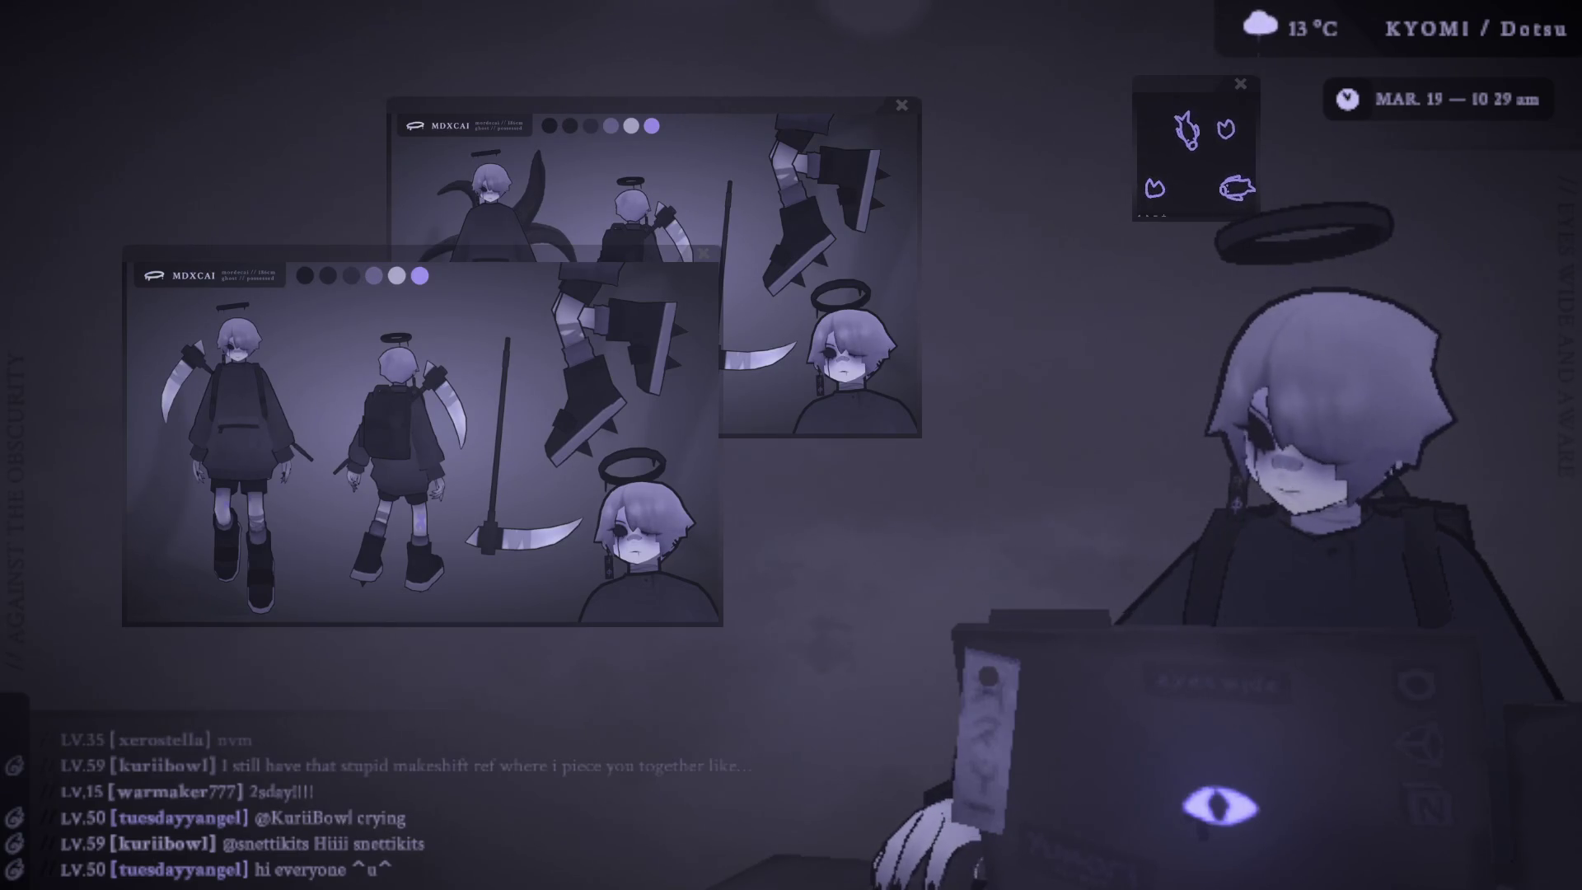
- Enlarge the lower reference sheet over both, move the tentacle sheet up-right and nudge the front sheet down-left
{"action": "left_click_drag", "start_coordinate": [264, 263], "coordinate": [570, 111]}
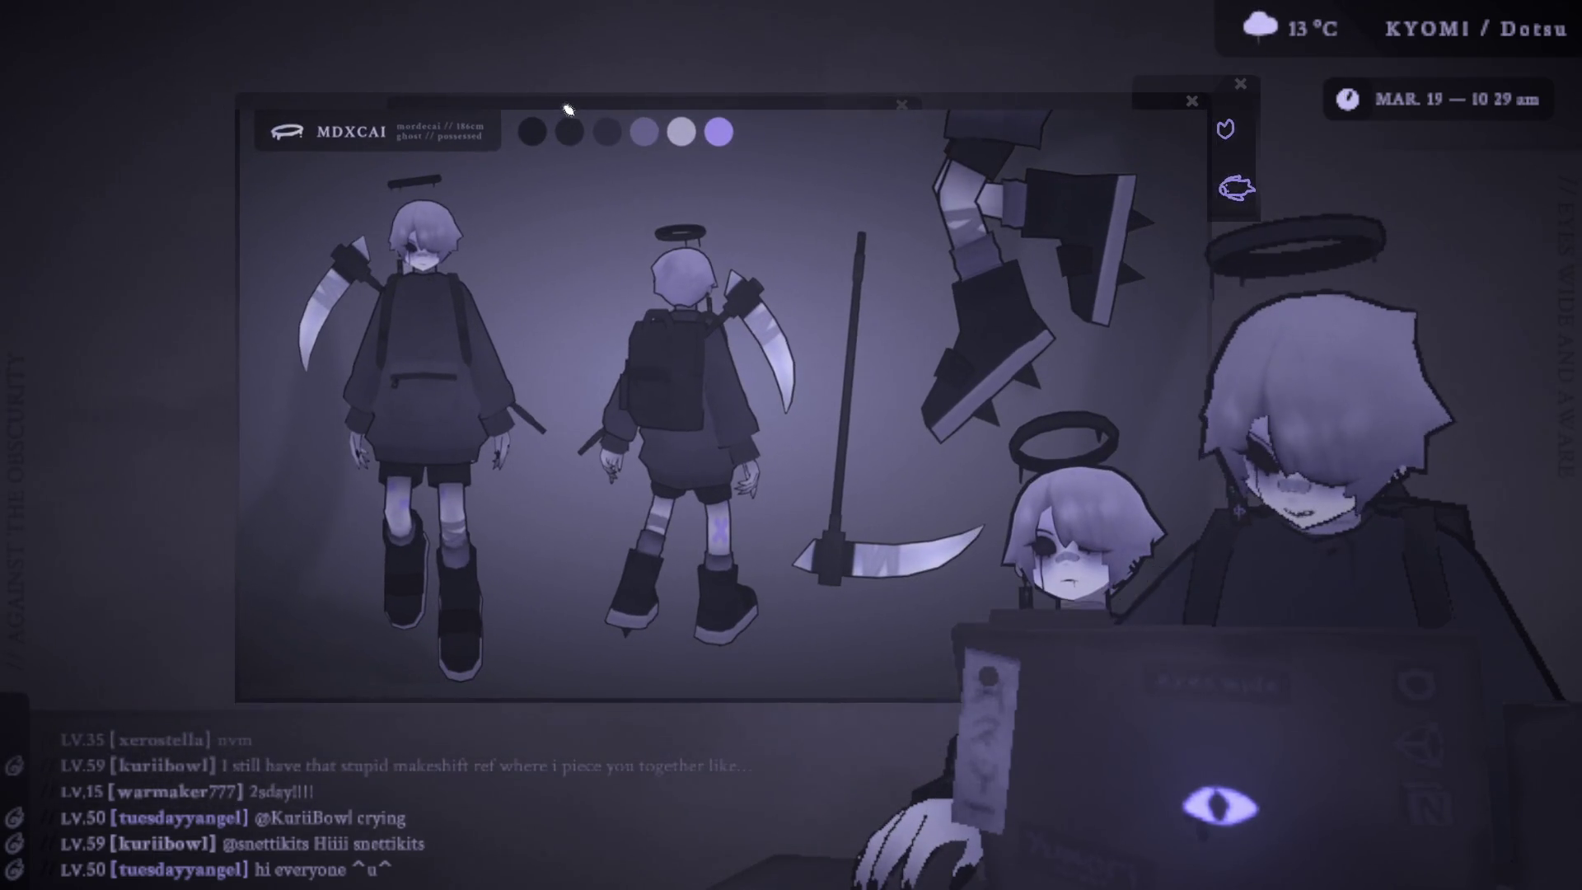
{"action": "scroll", "coordinate": [568, 112], "scroll_direction": "down", "scroll_amount": 4}
{"action": "left_click_drag", "start_coordinate": [400, 117], "coordinate": [508, 97]}
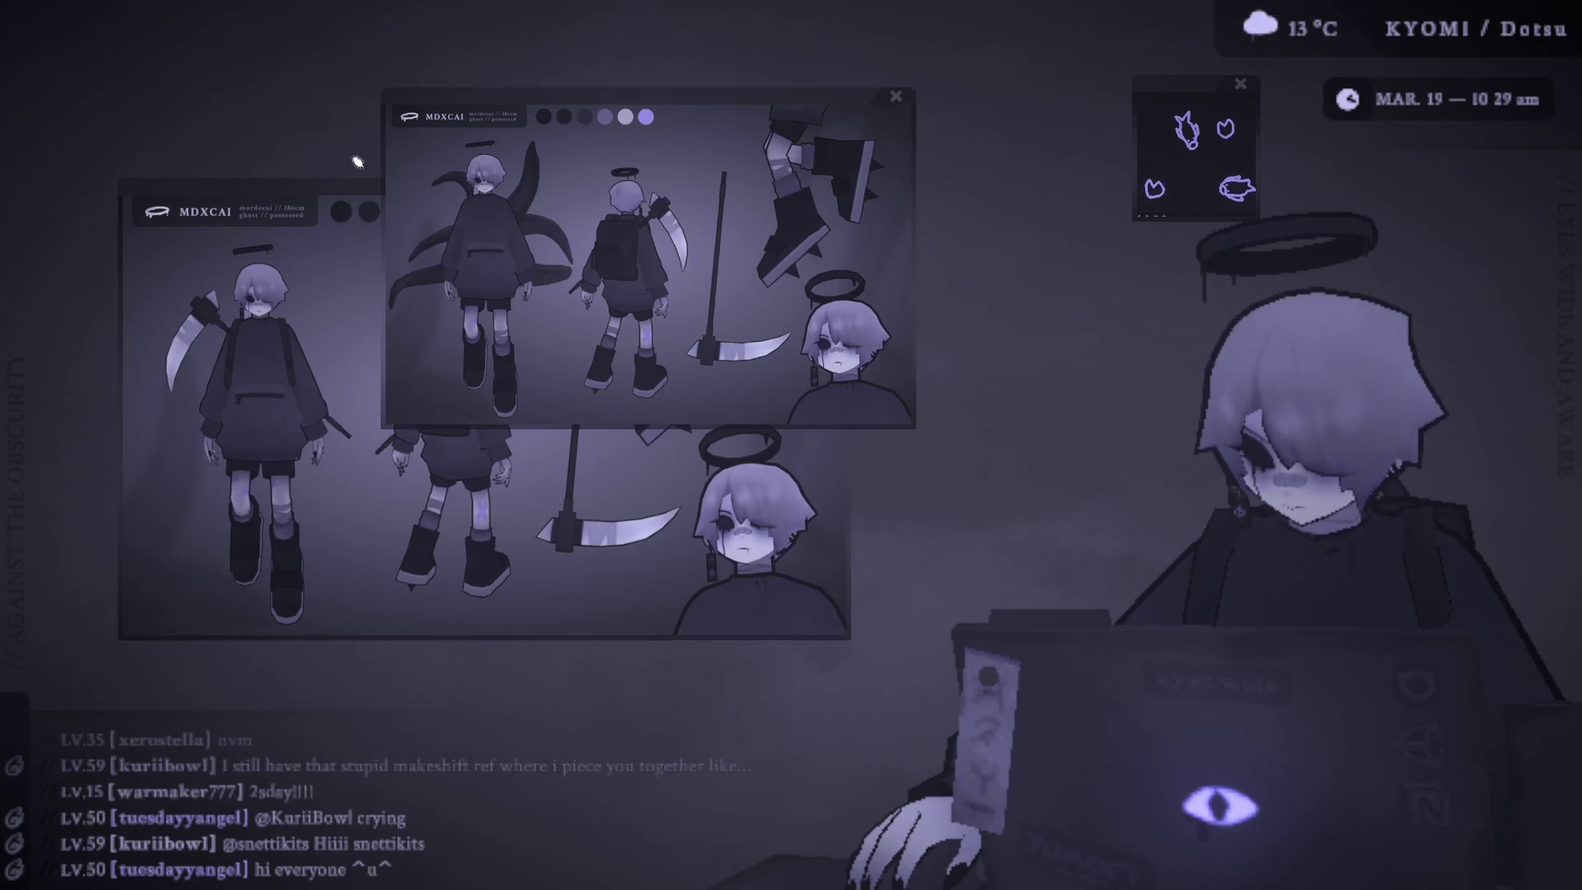
{"action": "left_click", "coordinate": [353, 182]}
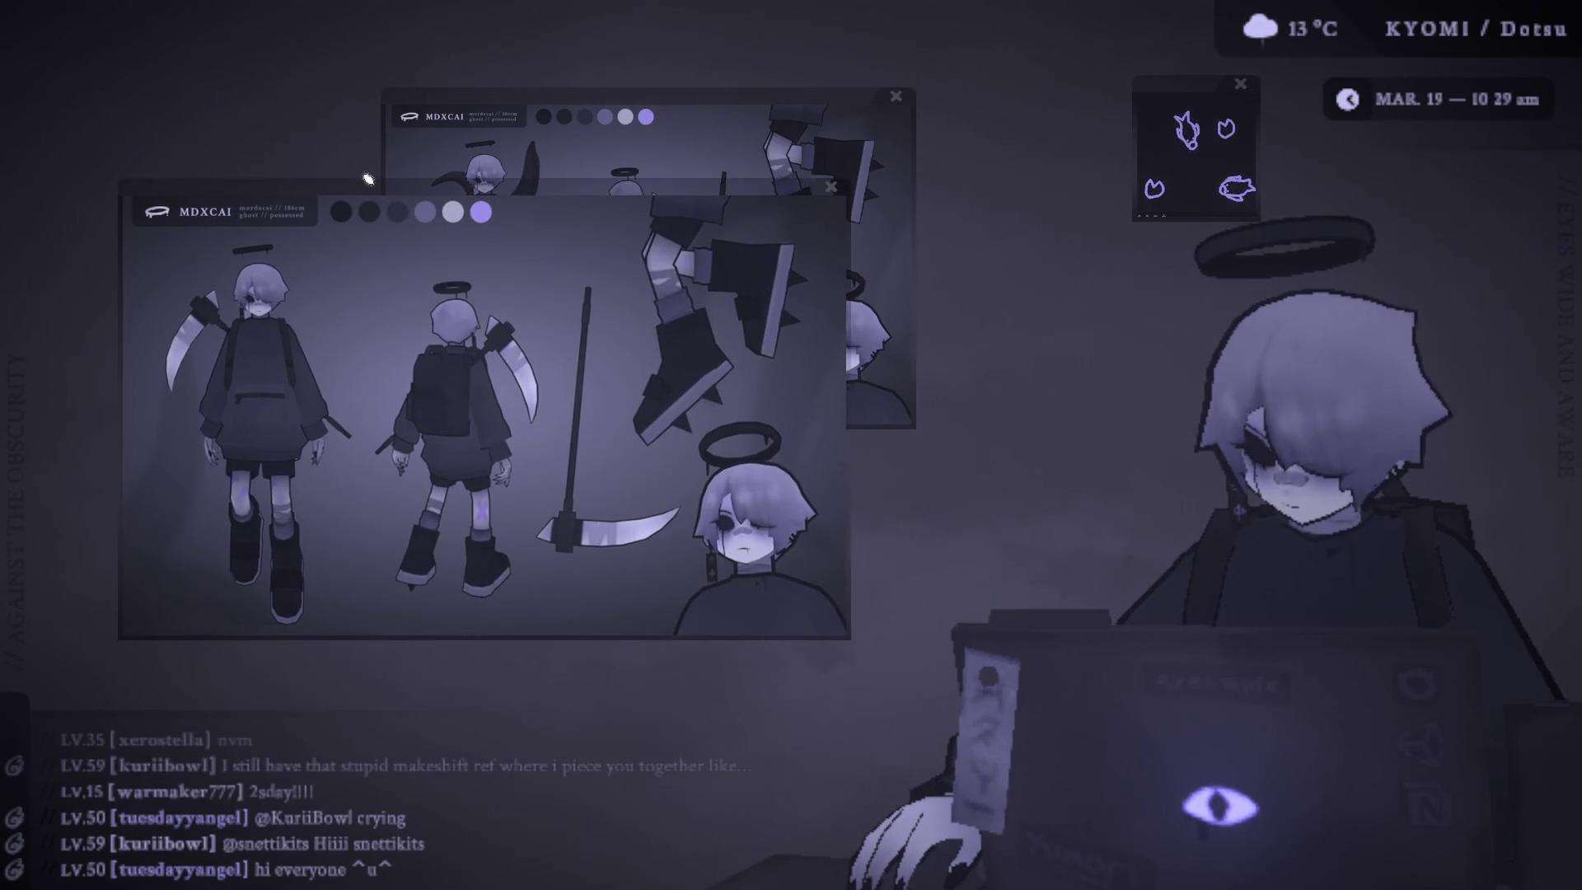
{"action": "left_click_drag", "start_coordinate": [366, 180], "coordinate": [355, 210]}
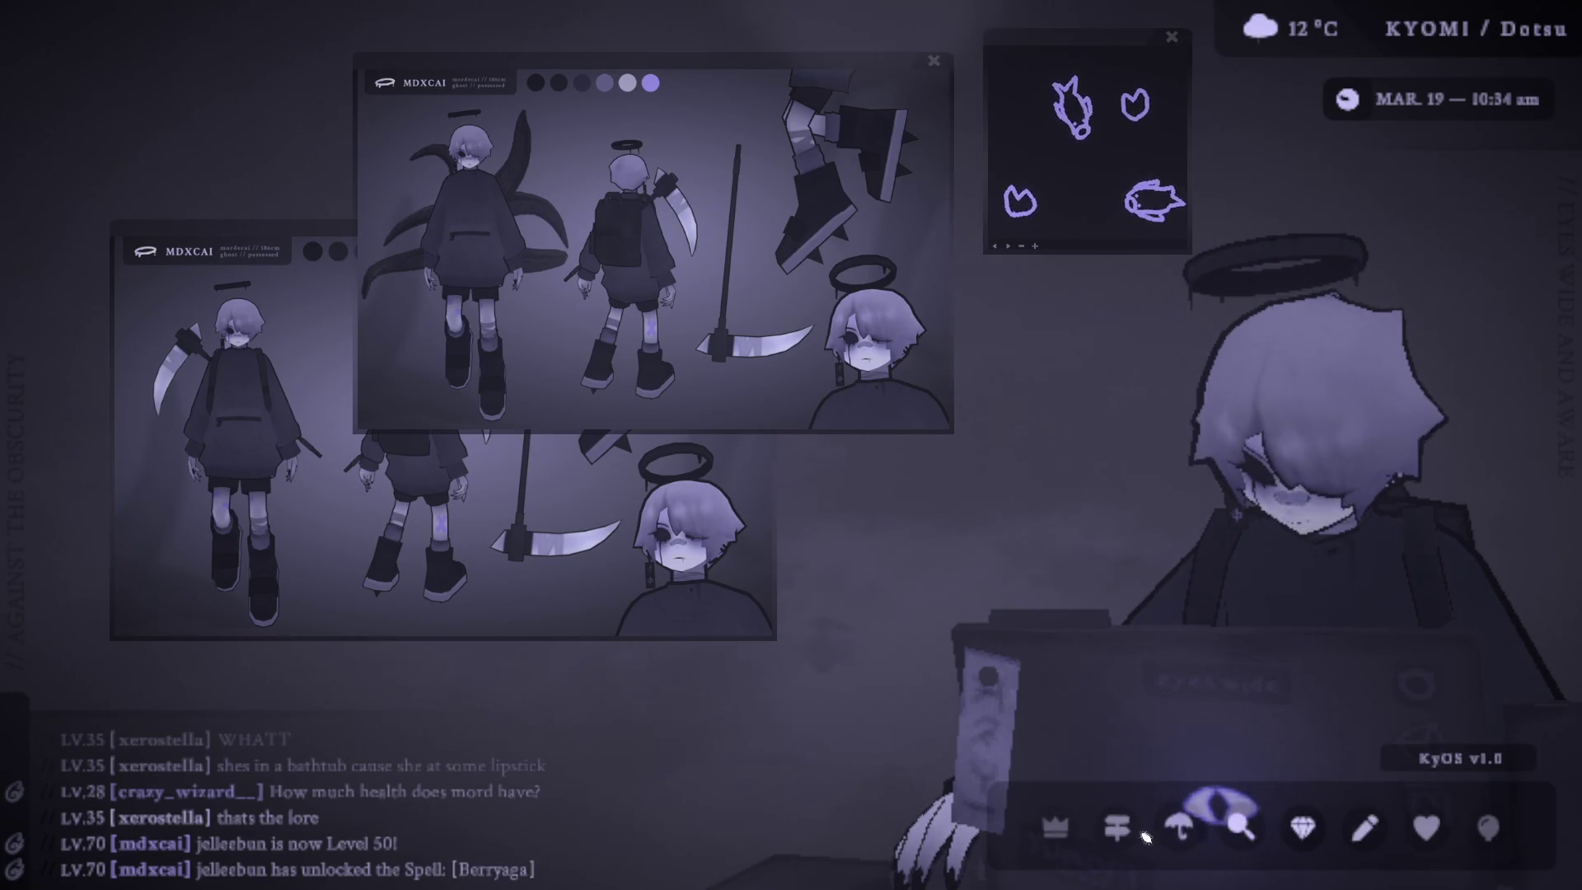
- Bring the Unity editor forward, reposition it on the desktop and park the doodle window on the right
{"action": "left_click", "coordinate": [1482, 825]}
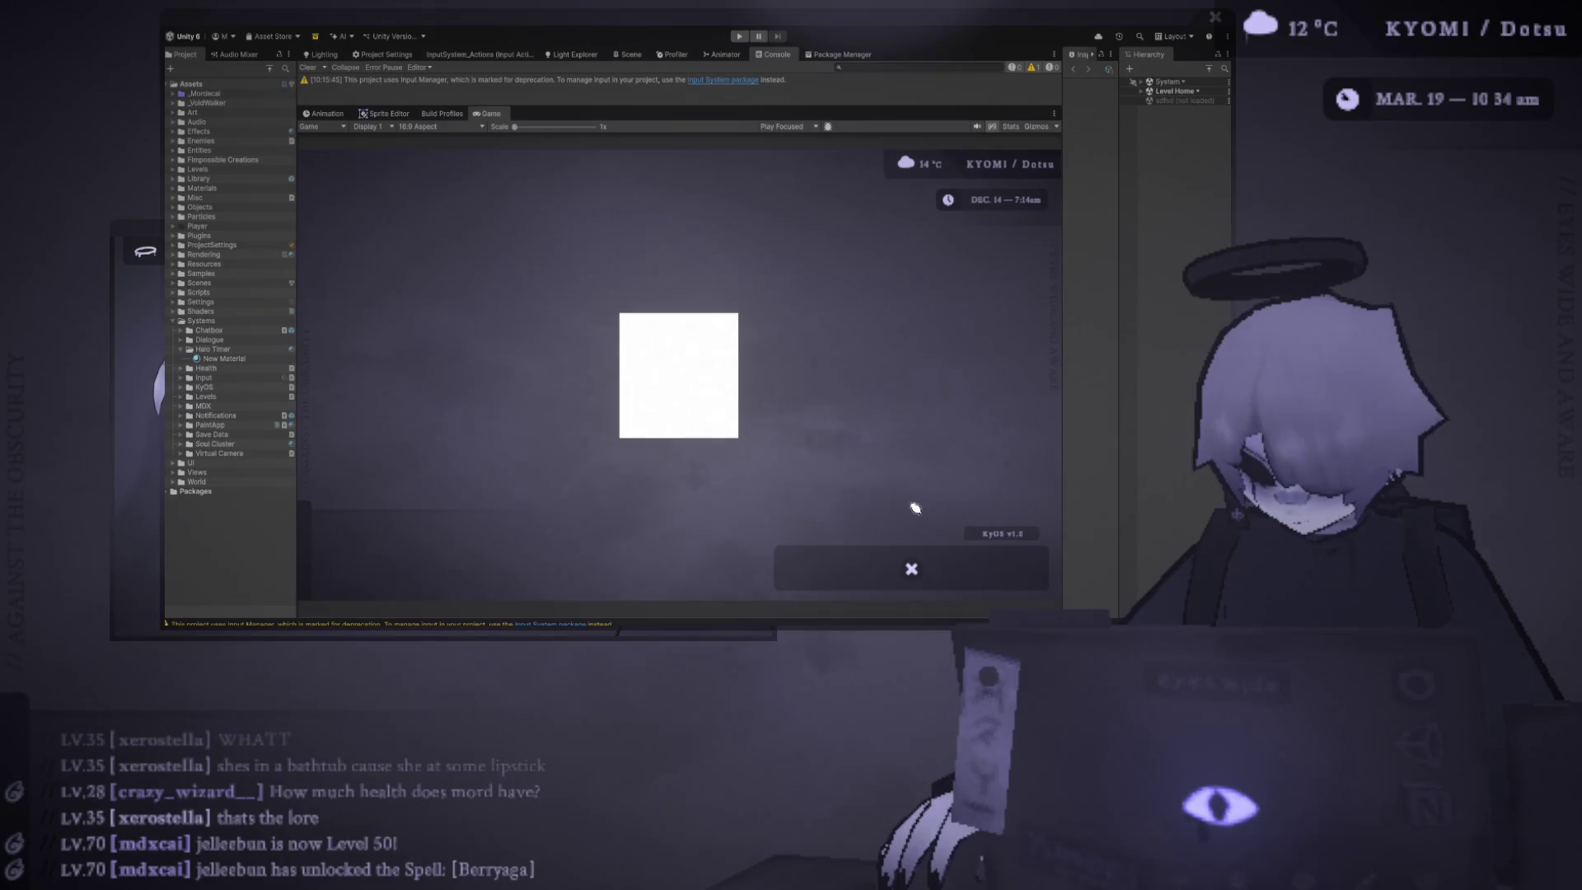
{"action": "mouse_move", "coordinate": [655, 21]}
{"action": "left_mouse_down"}
{"action": "mouse_move", "coordinate": [612, 93]}
{"action": "mouse_move", "coordinate": [573, 94]}
{"action": "left_mouse_up"}
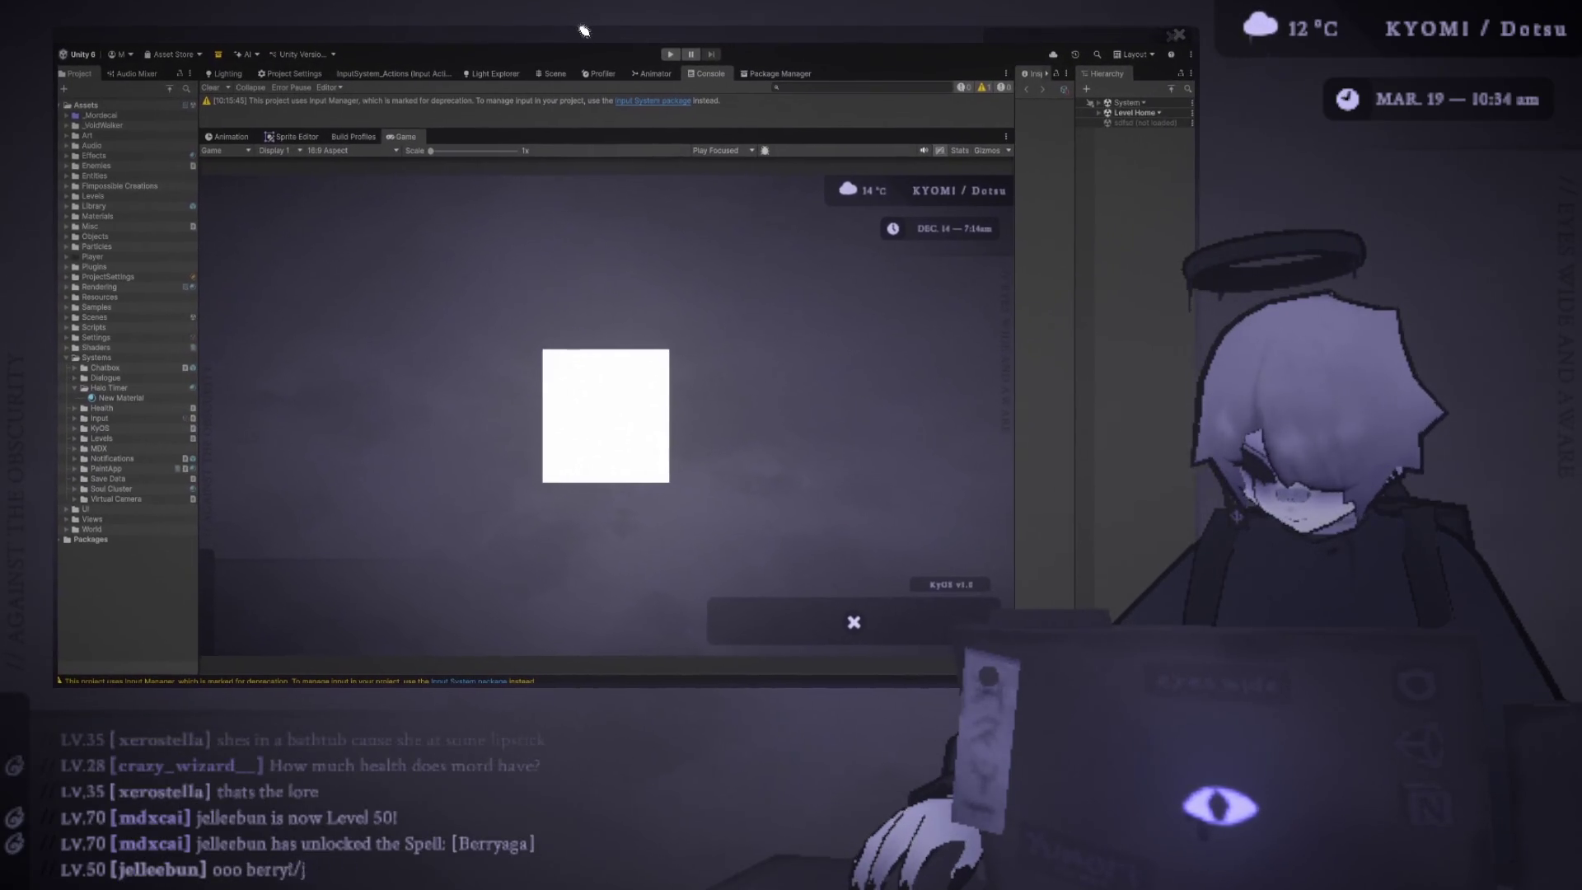
{"action": "left_click_drag", "start_coordinate": [1087, 25], "coordinate": [1487, 183]}
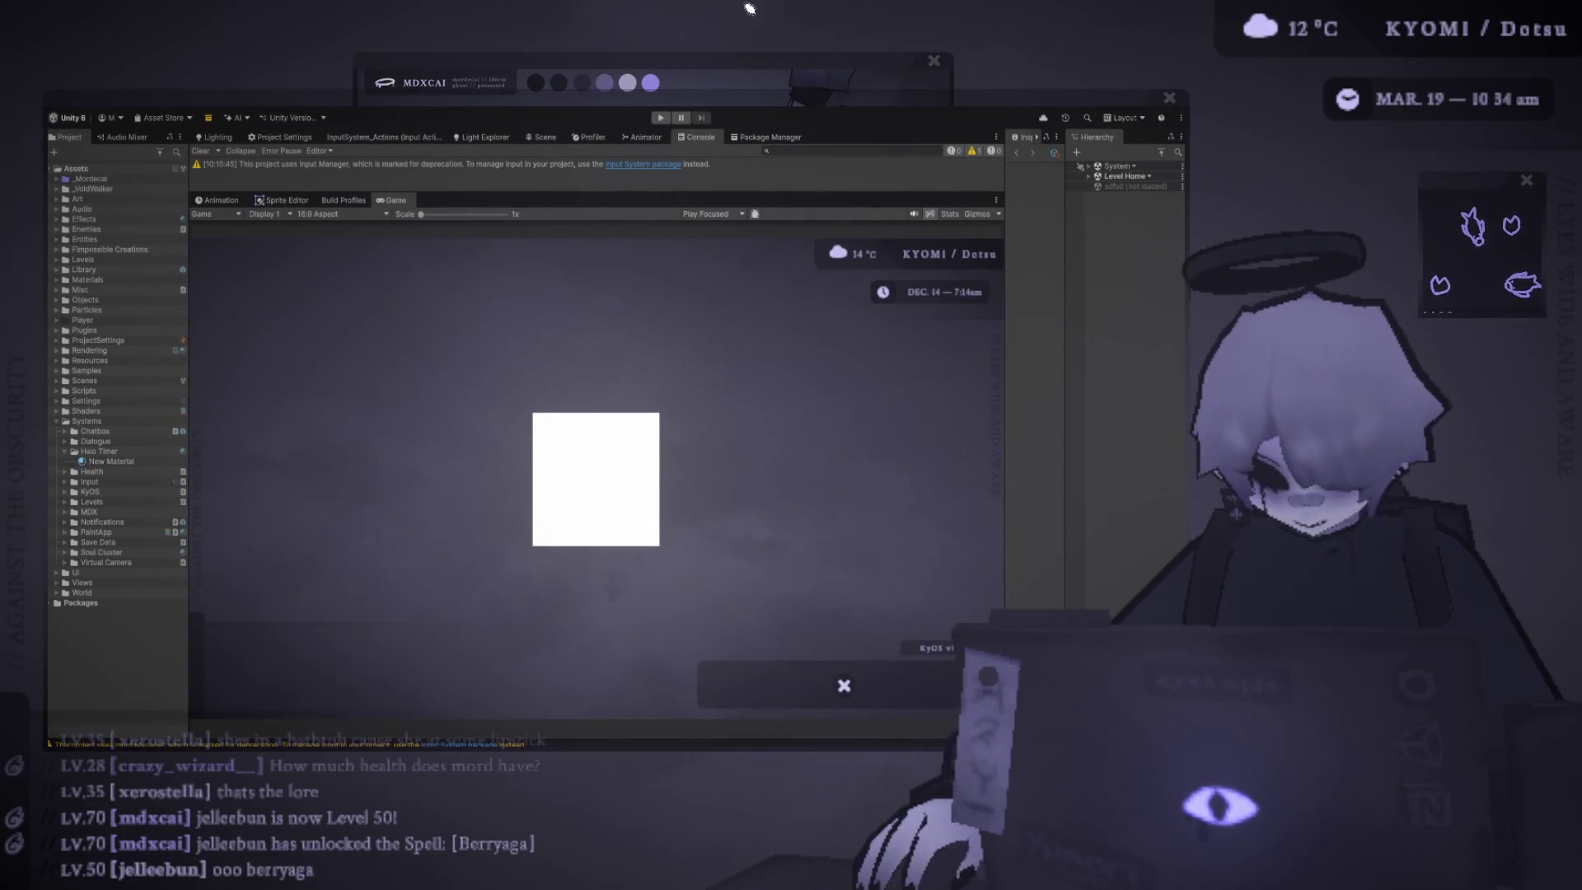
{"action": "left_click_drag", "start_coordinate": [769, 101], "coordinate": [768, 31]}
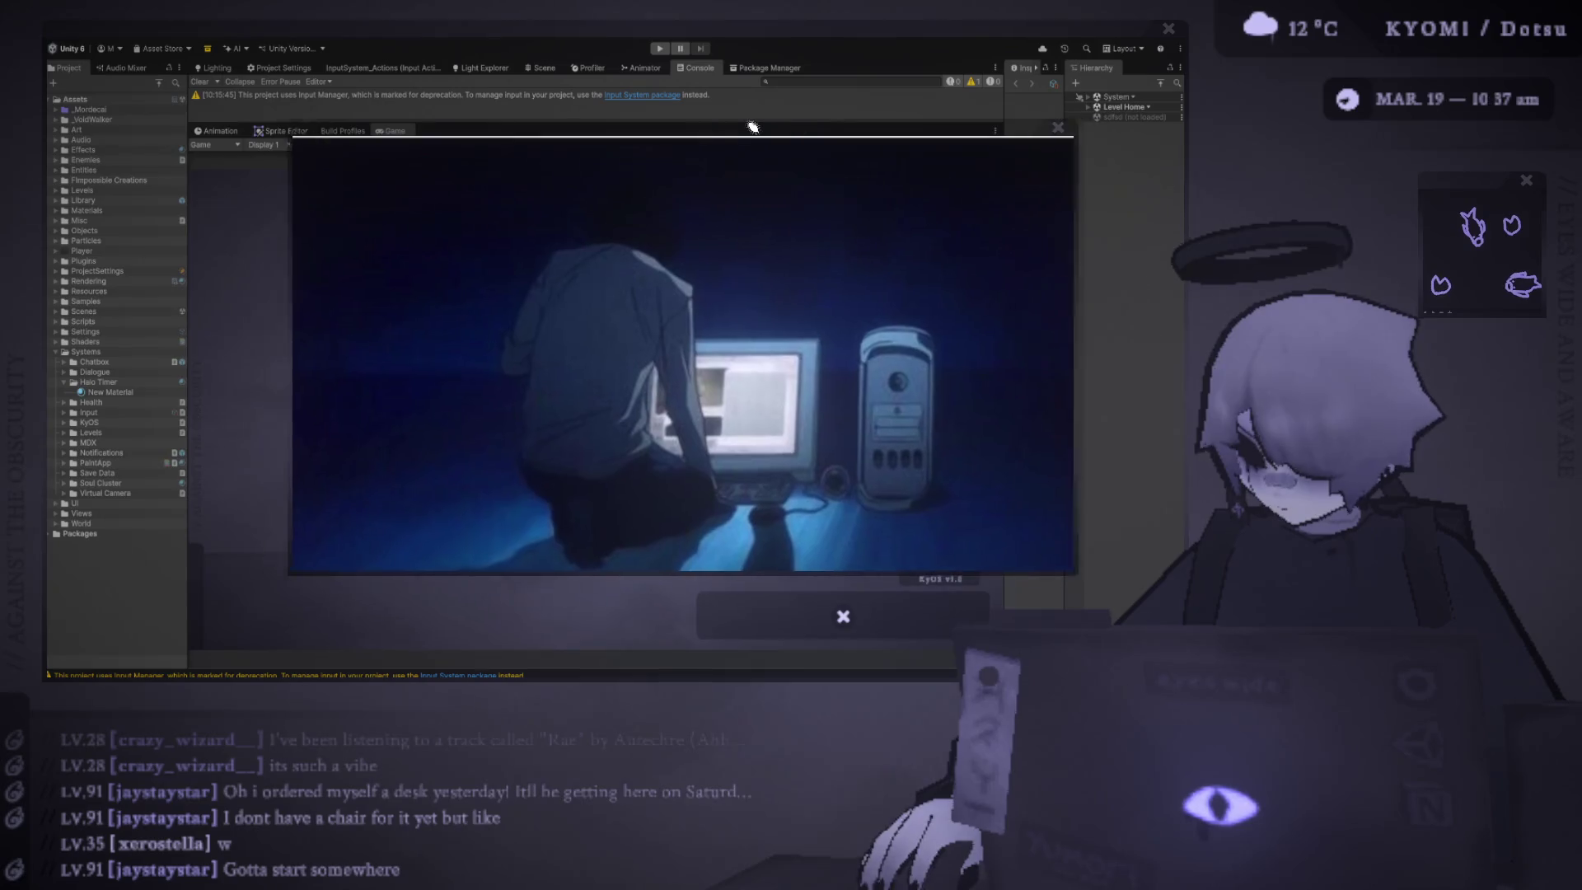
- Place the anime video window over the editor, then close it after watching
{"action": "left_click_drag", "start_coordinate": [927, 146], "coordinate": [726, 140]}
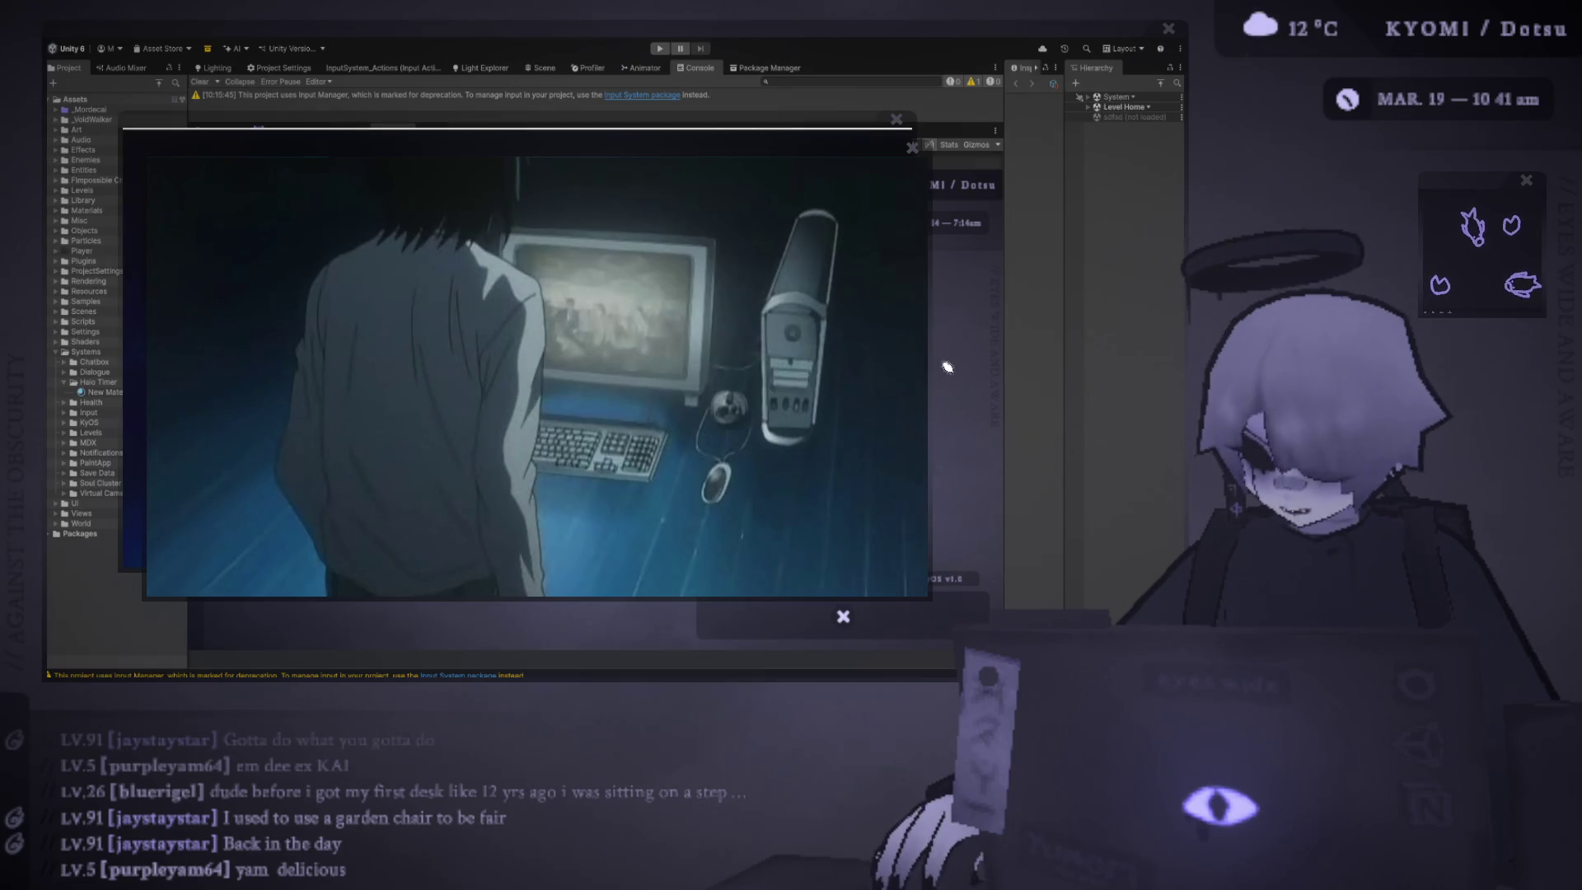
{"action": "left_click", "coordinate": [912, 146]}
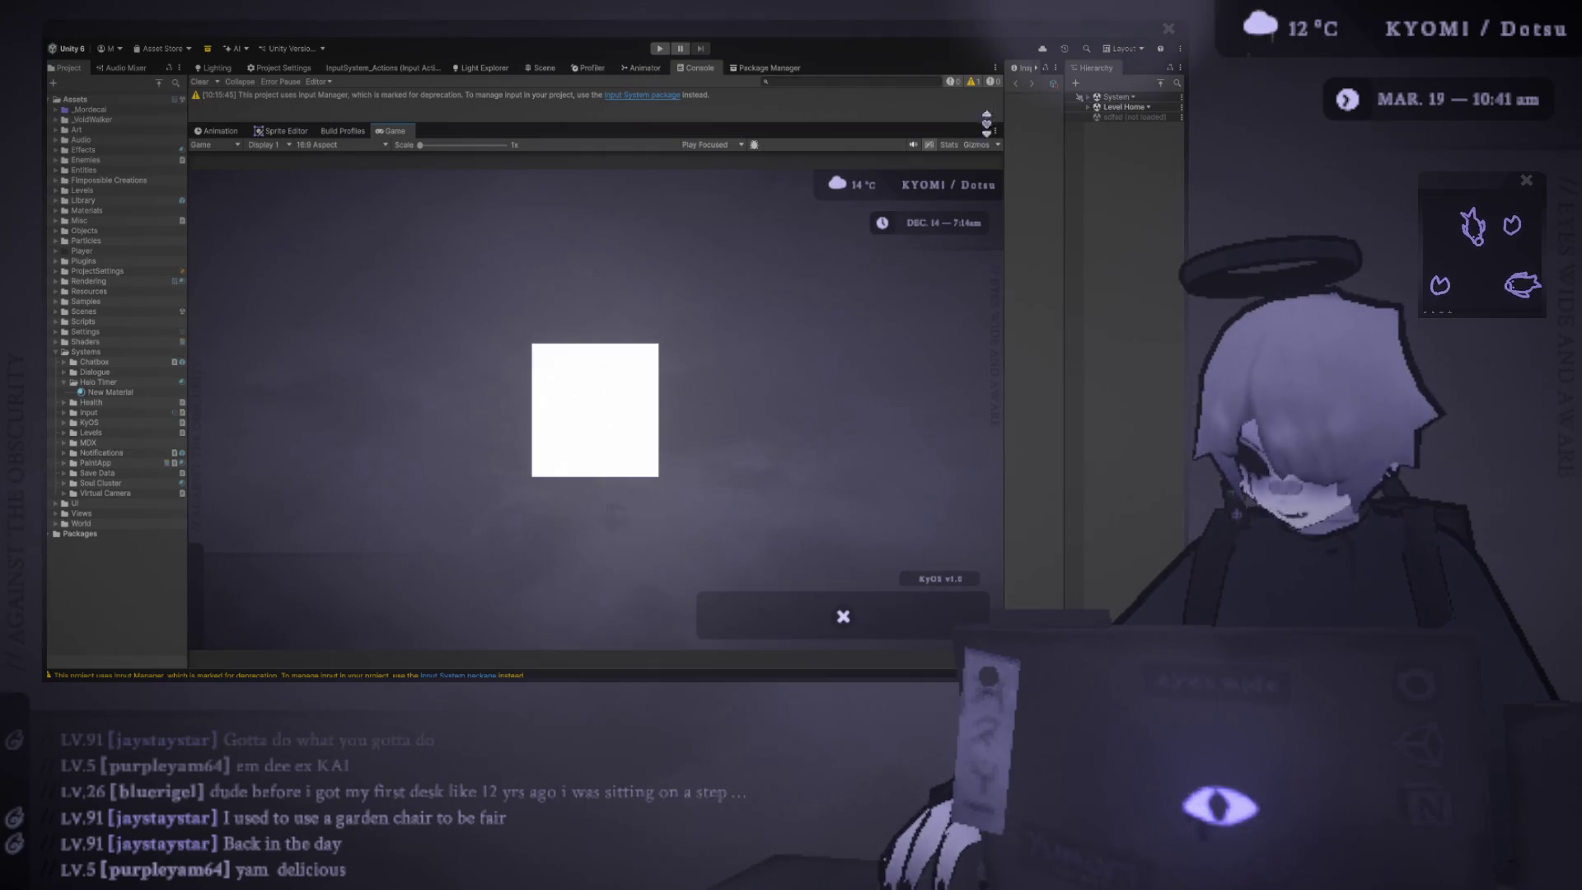
- Expand the System and Level Home groups in the Hierarchy and widen room for the Inspector beside the Game view
{"action": "left_click", "coordinate": [1087, 97]}
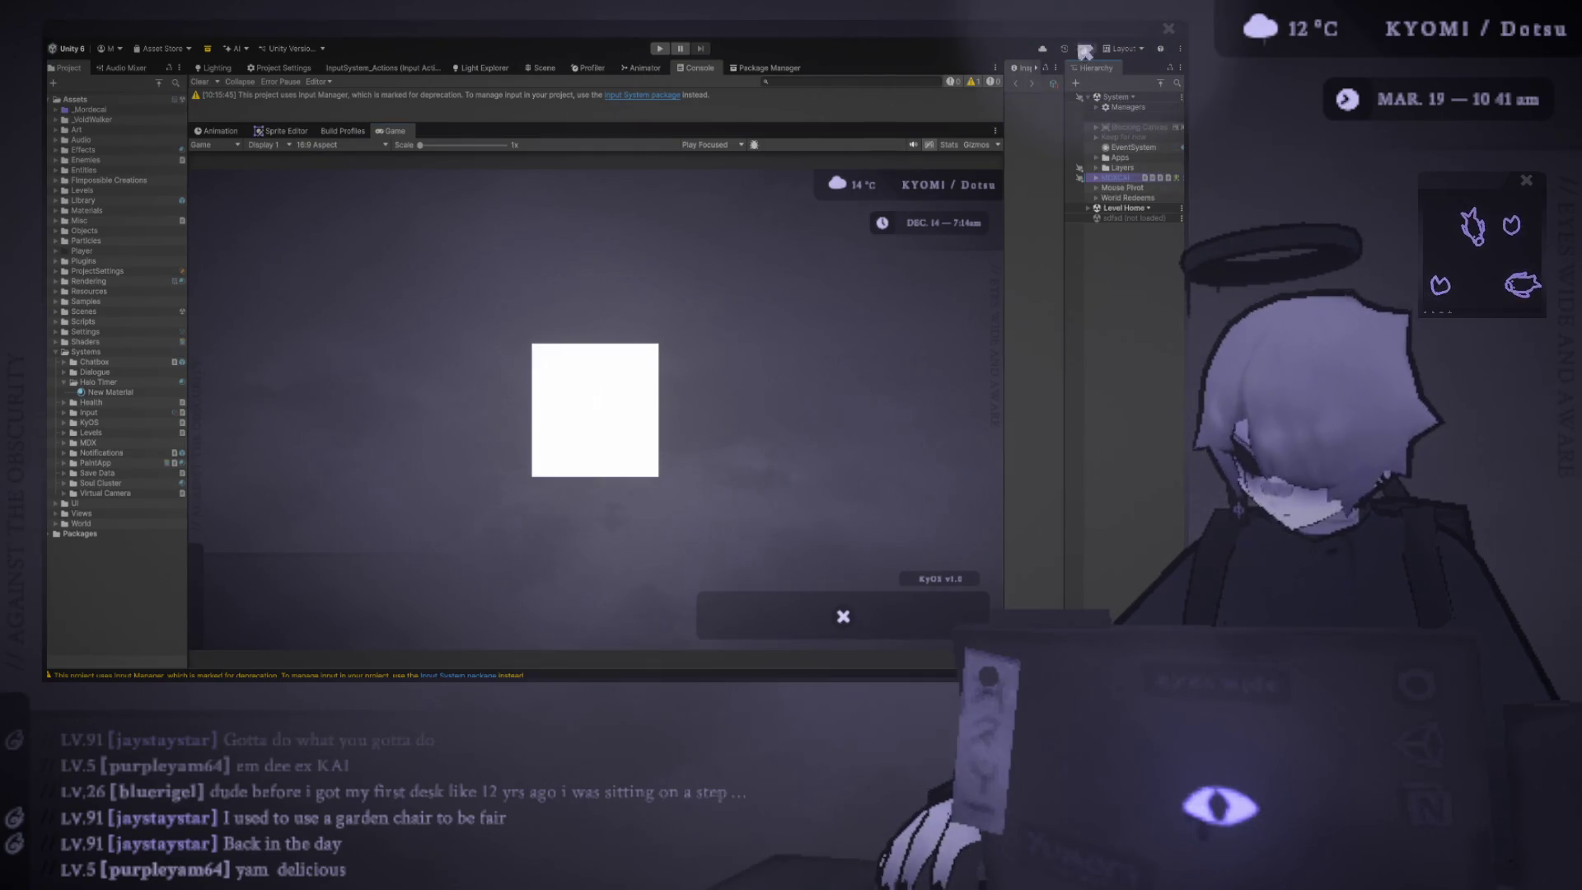
{"action": "left_click_drag", "start_coordinate": [1006, 114], "coordinate": [870, 114]}
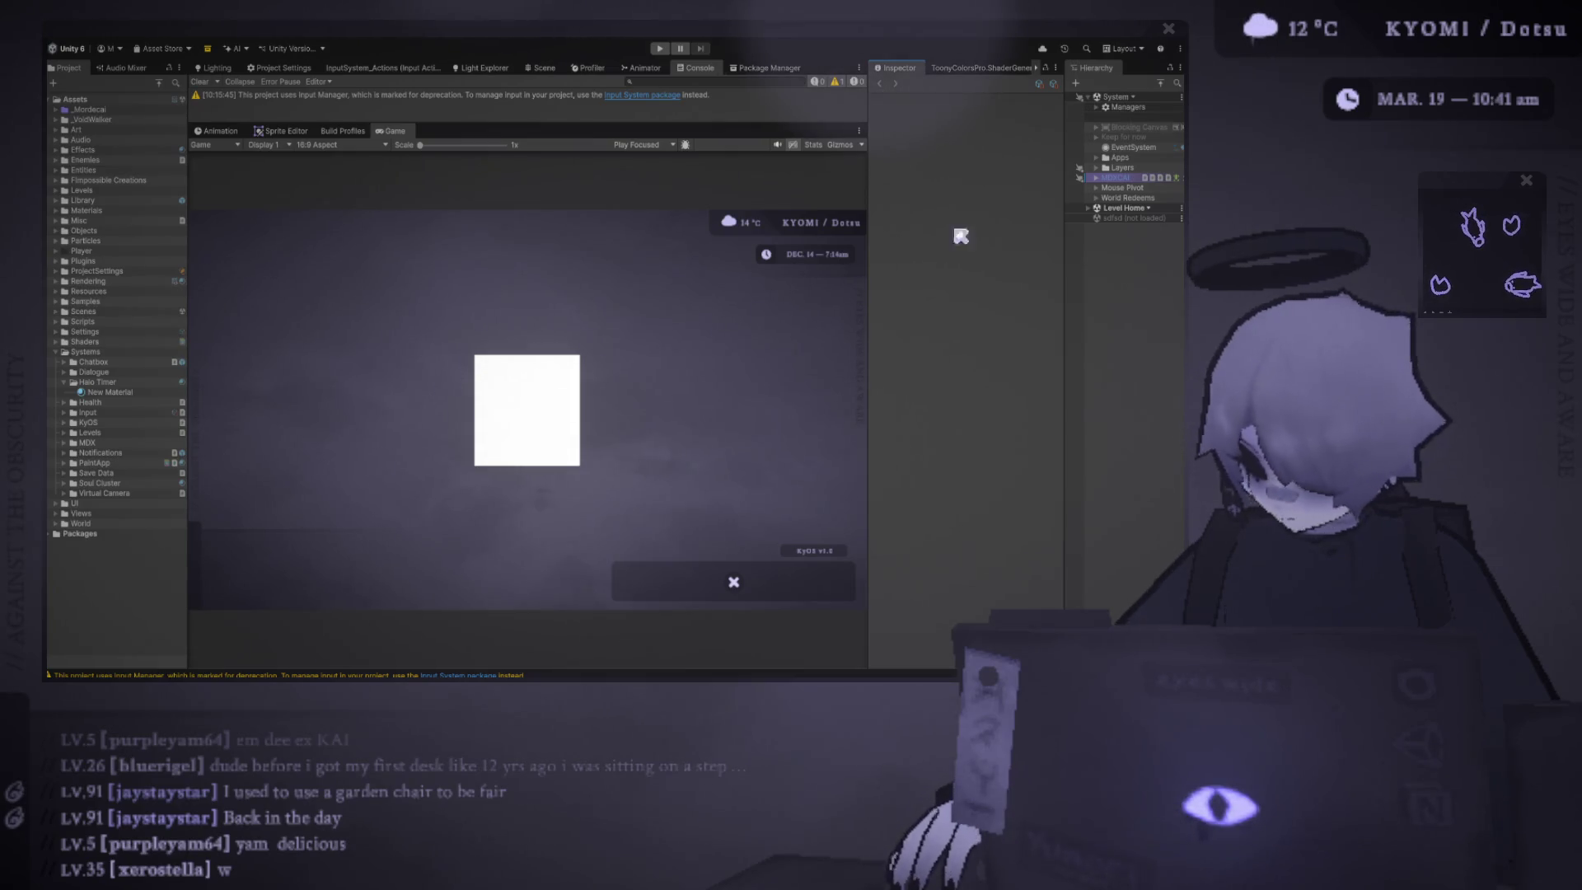
{"action": "left_click", "coordinate": [1094, 210]}
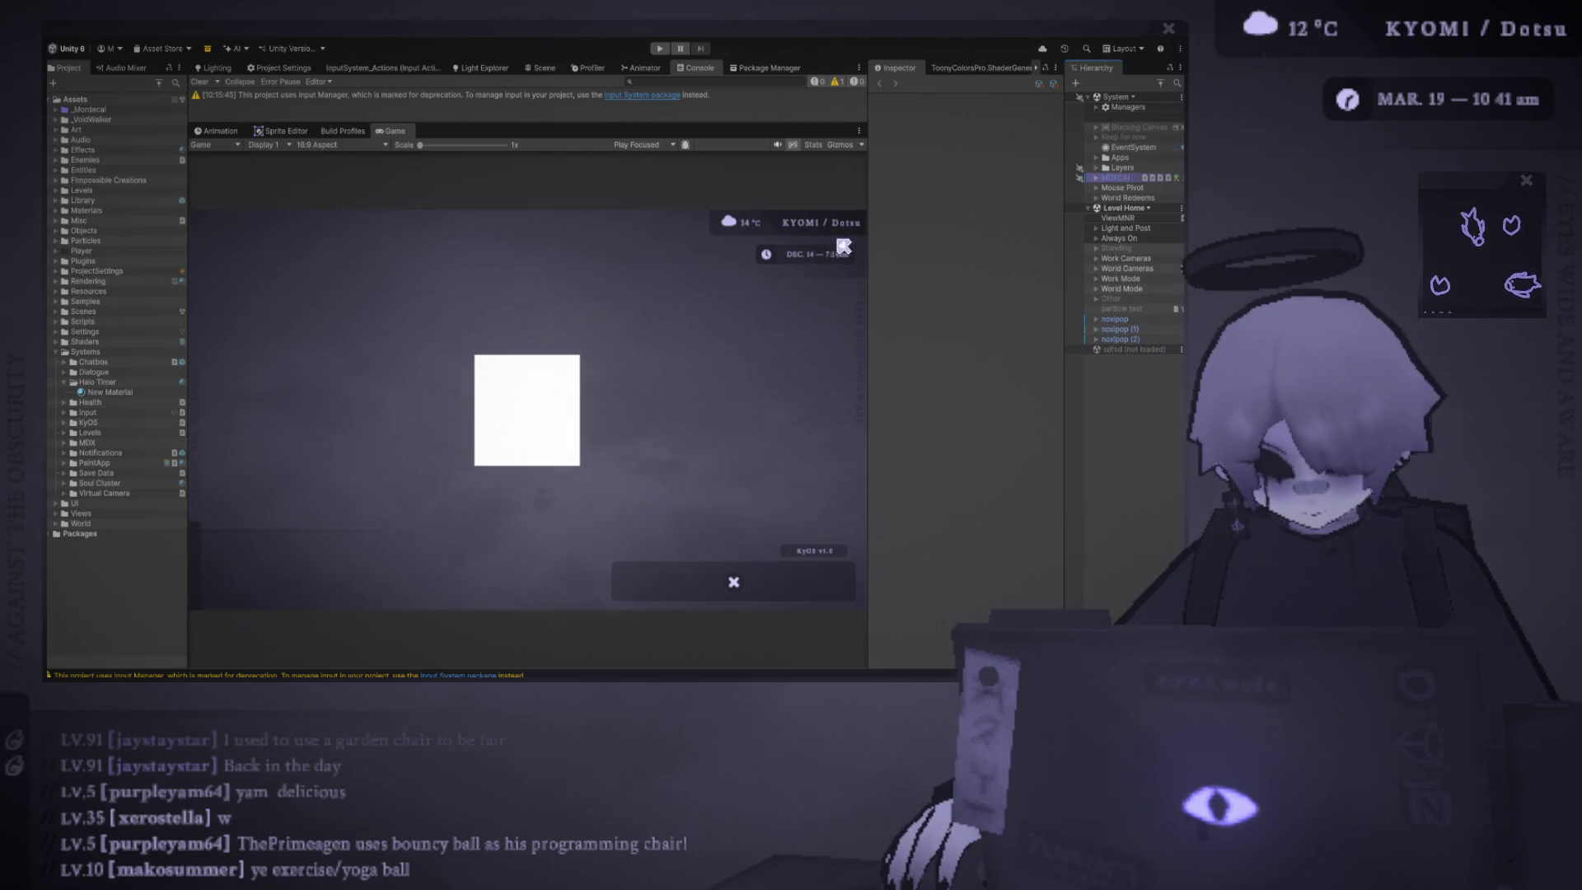
- Expand the Always On group and select Desk to show its transform in the Inspector
{"action": "left_click_drag", "start_coordinate": [867, 209], "coordinate": [844, 209]}
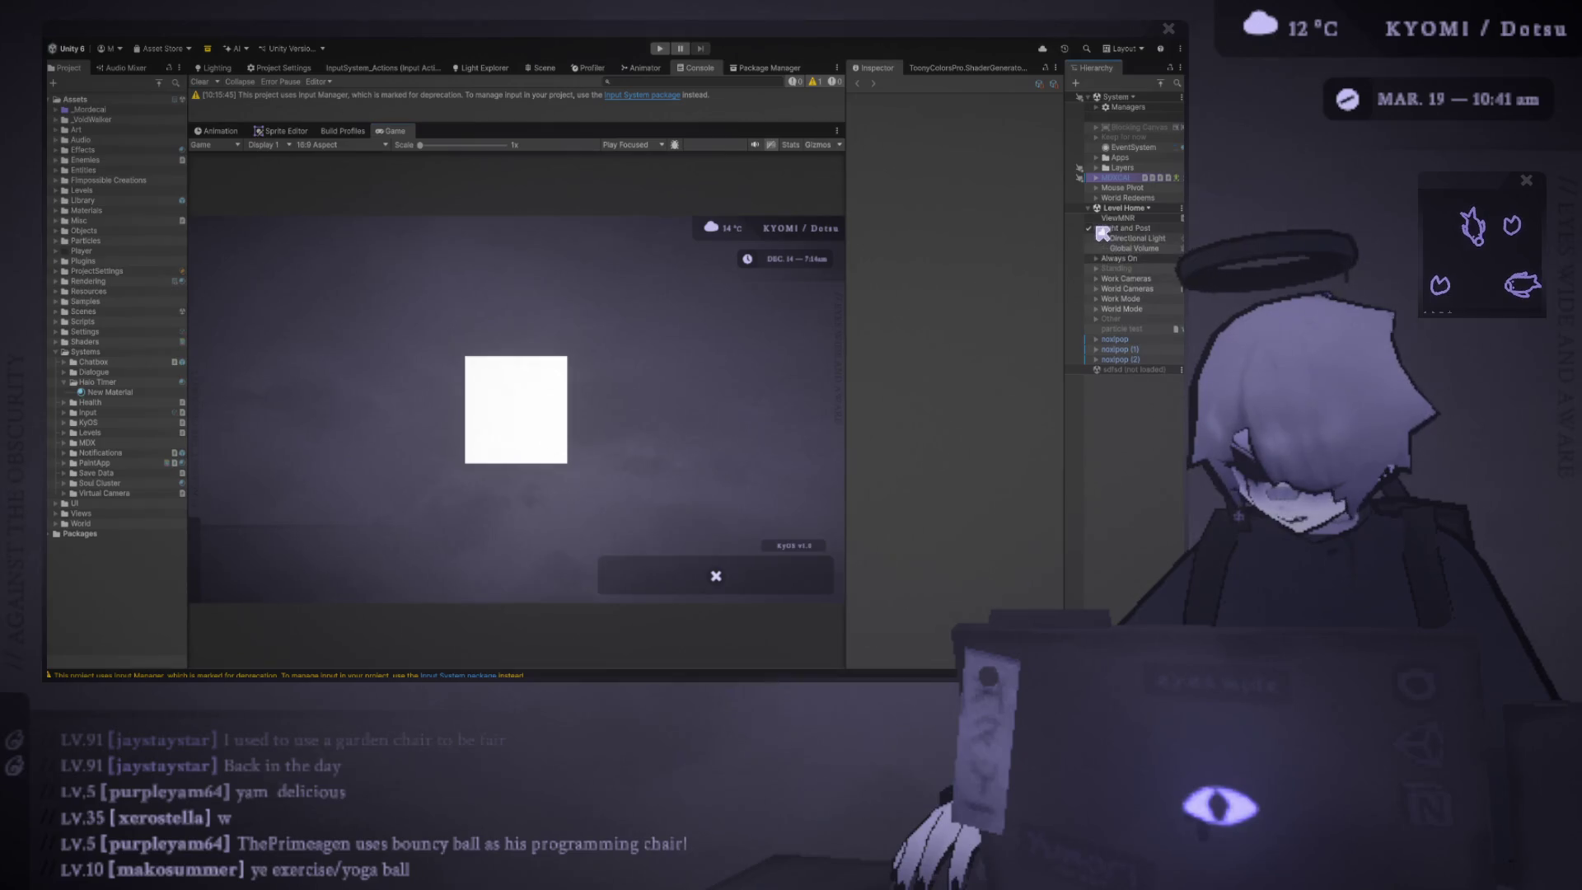
{"action": "left_click", "coordinate": [1097, 238]}
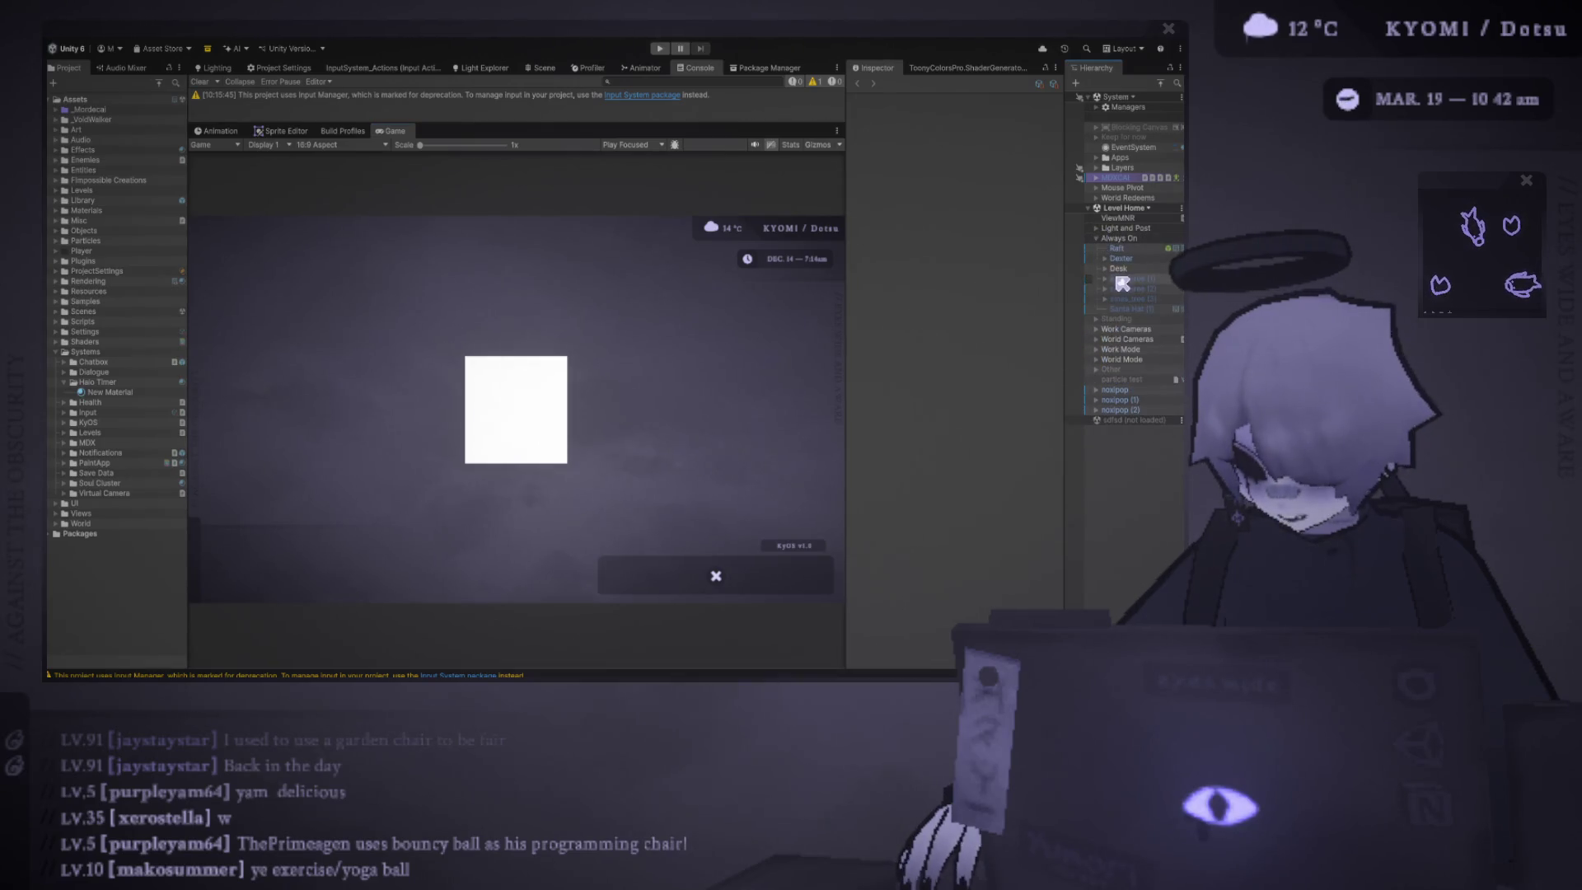
{"action": "left_click", "coordinate": [1118, 269]}
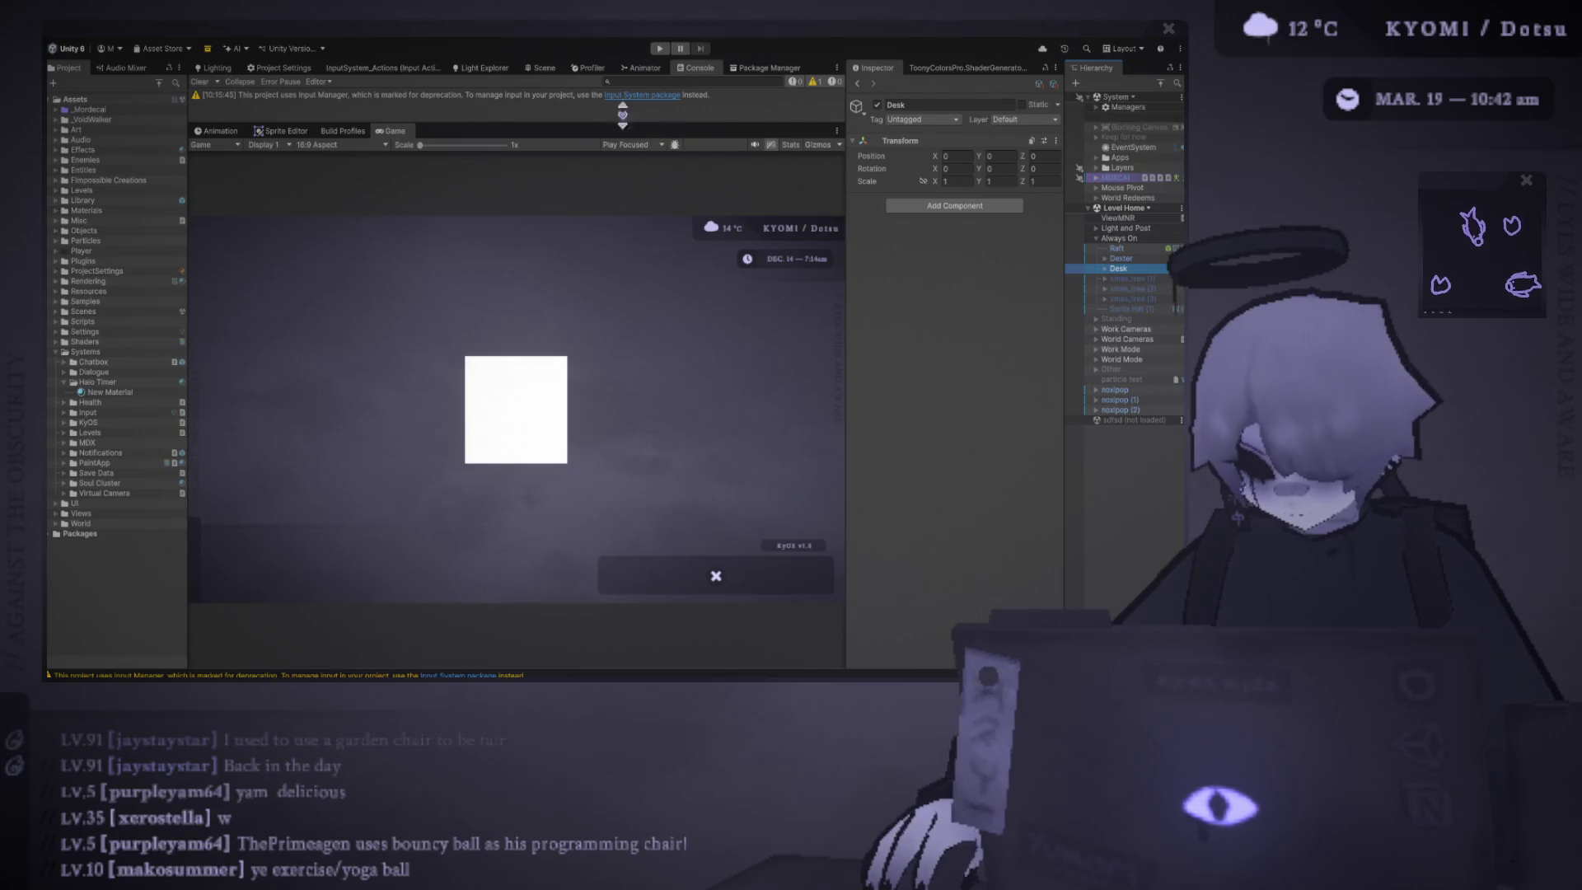
- Show the Scene view enlarged above the game preview
{"action": "left_click", "coordinate": [539, 67]}
{"action": "left_click_drag", "start_coordinate": [579, 119], "coordinate": [580, 339]}
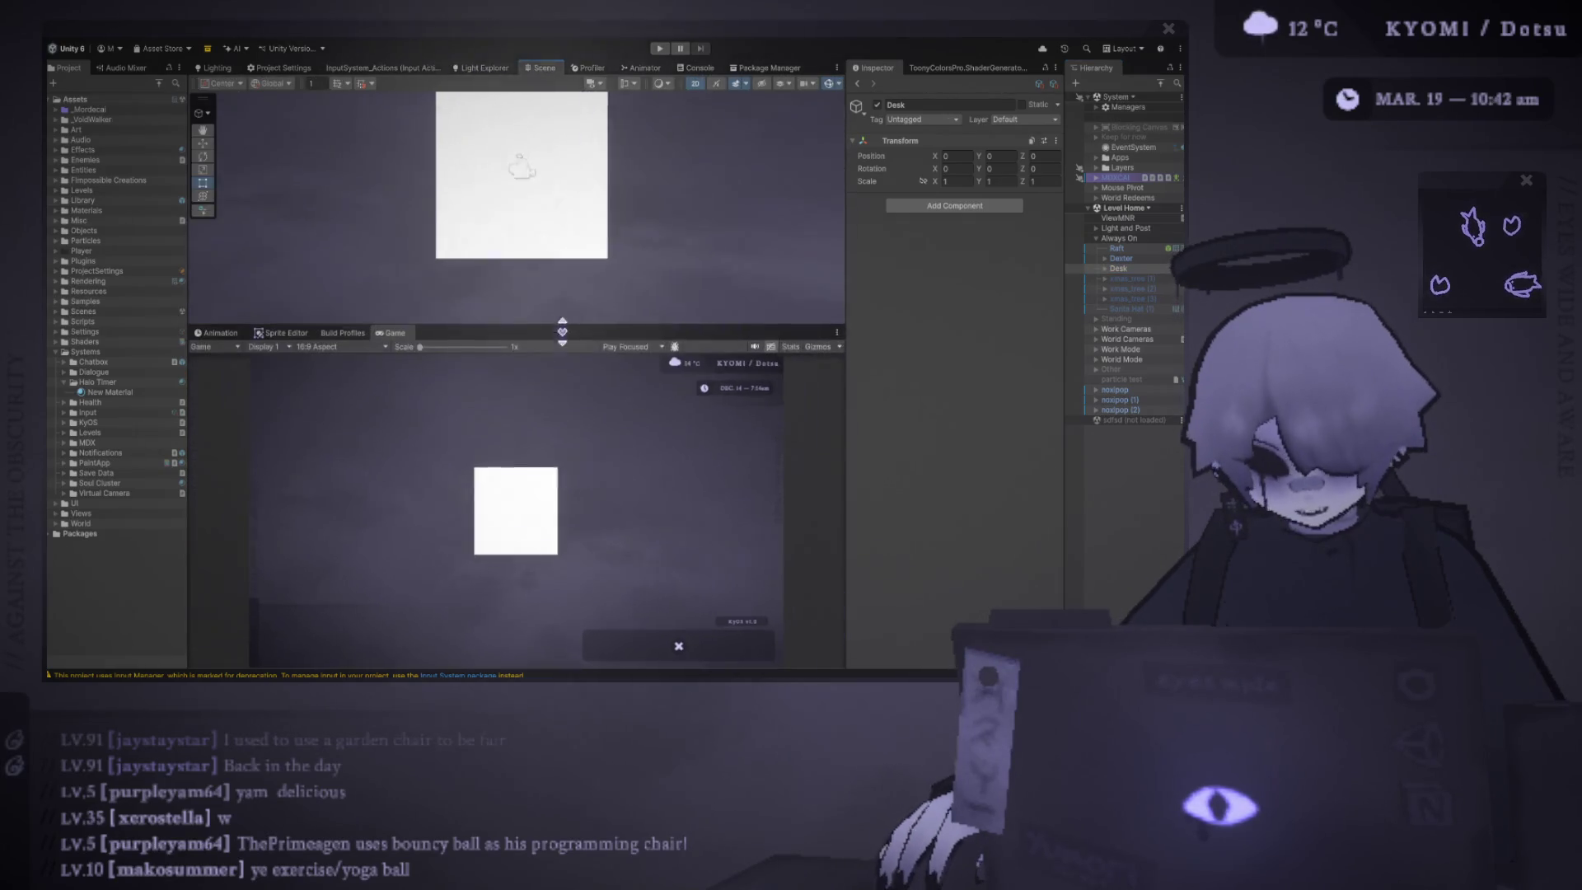
- Reselect Desk, check the scene in 3D perspective, return to the flat 2D view and expand the Layers group
{"action": "left_click", "coordinate": [1145, 269]}
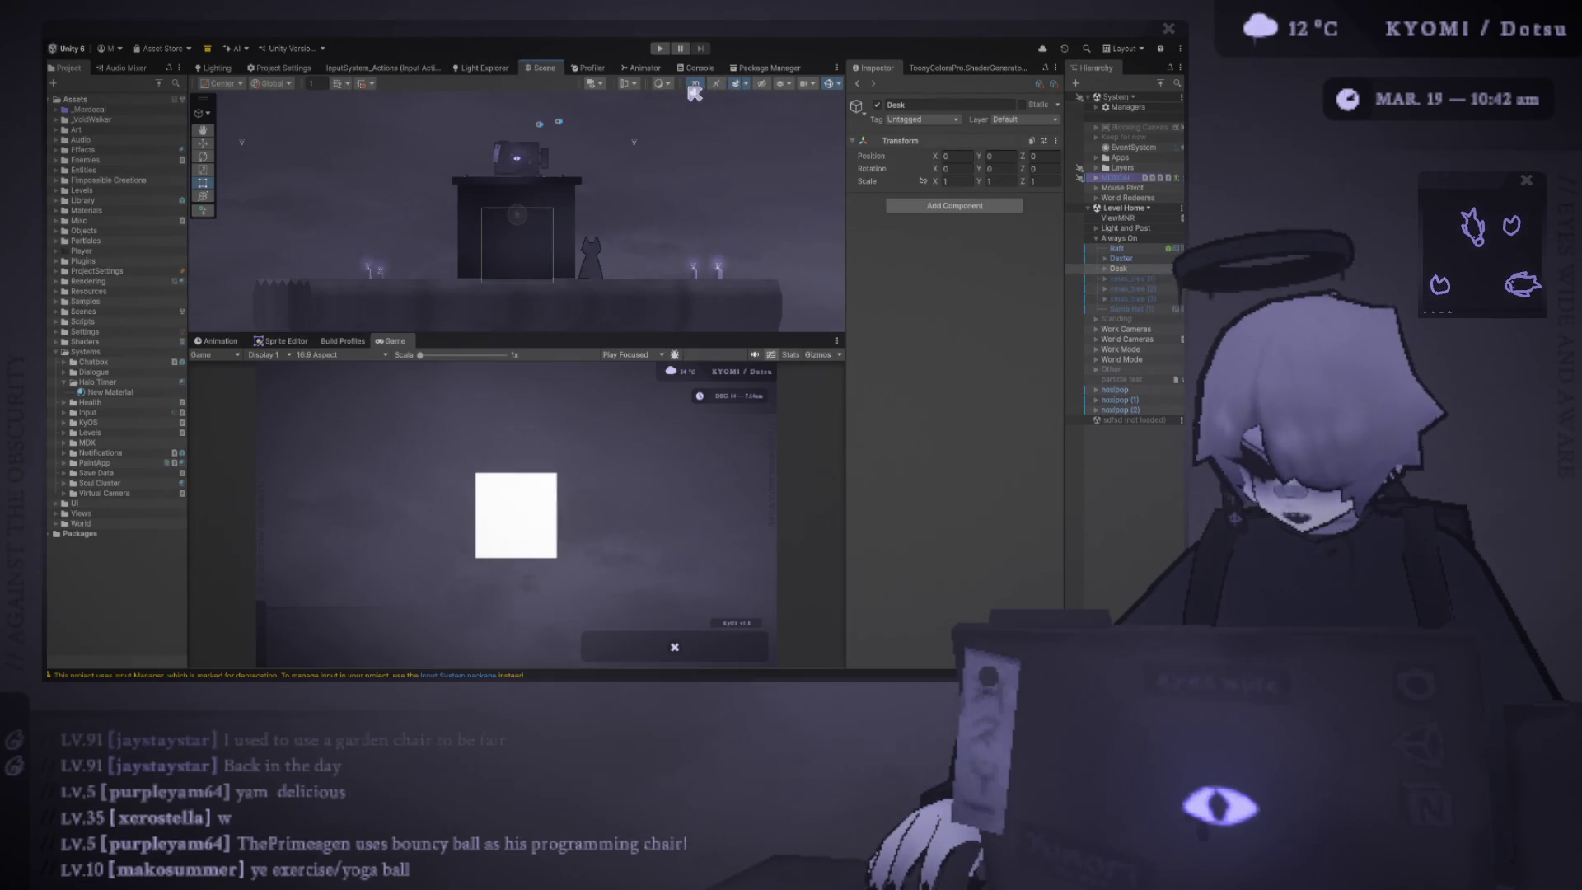
{"action": "left_click", "coordinate": [693, 91]}
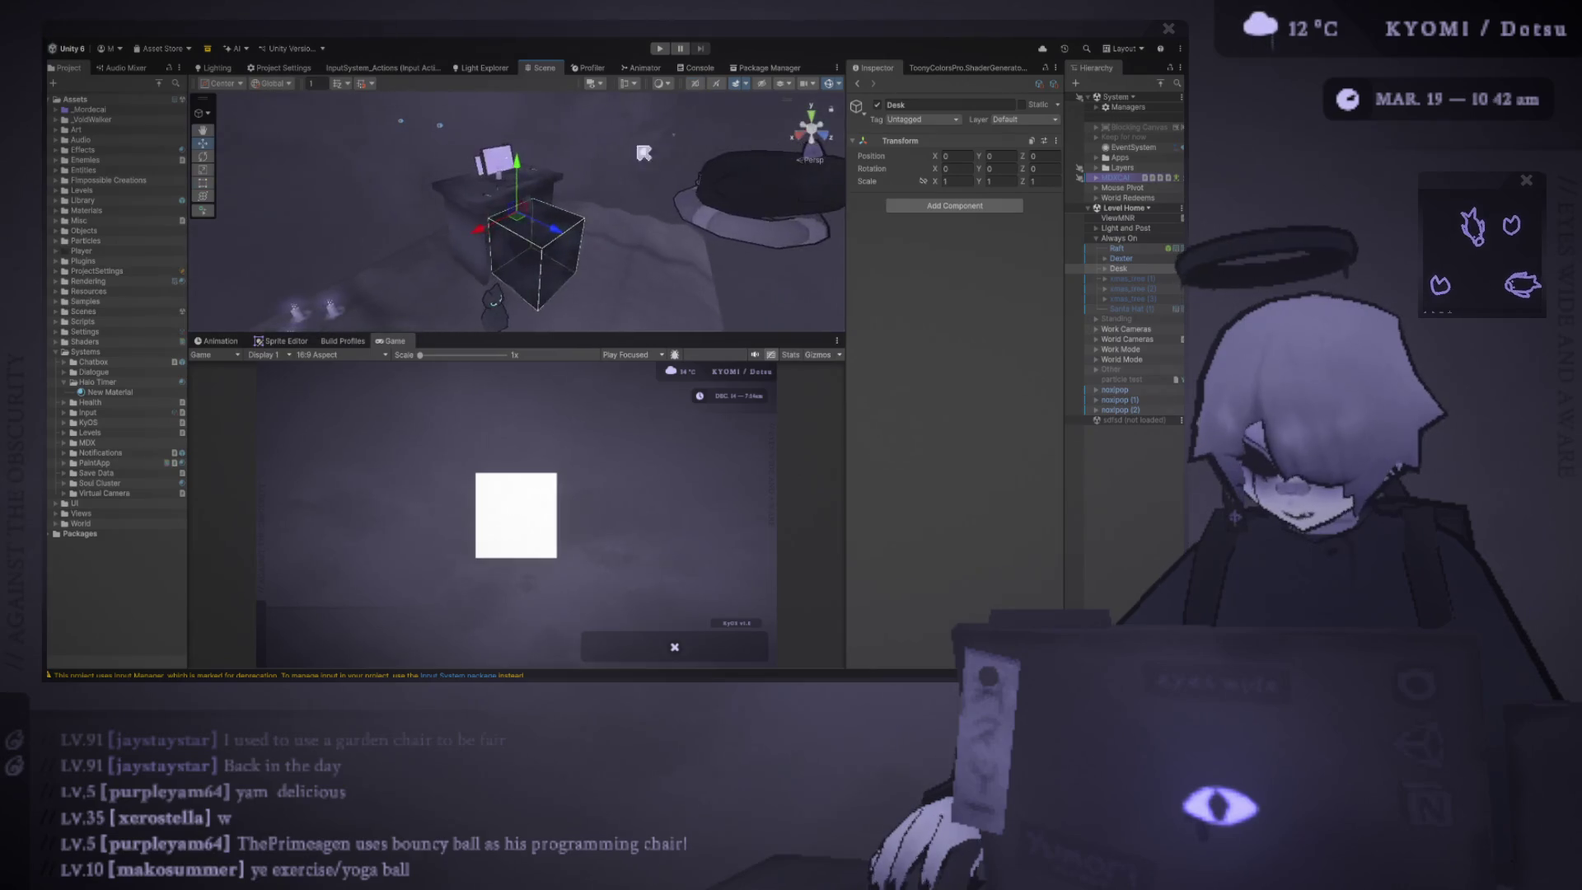
{"action": "left_click", "coordinate": [693, 85]}
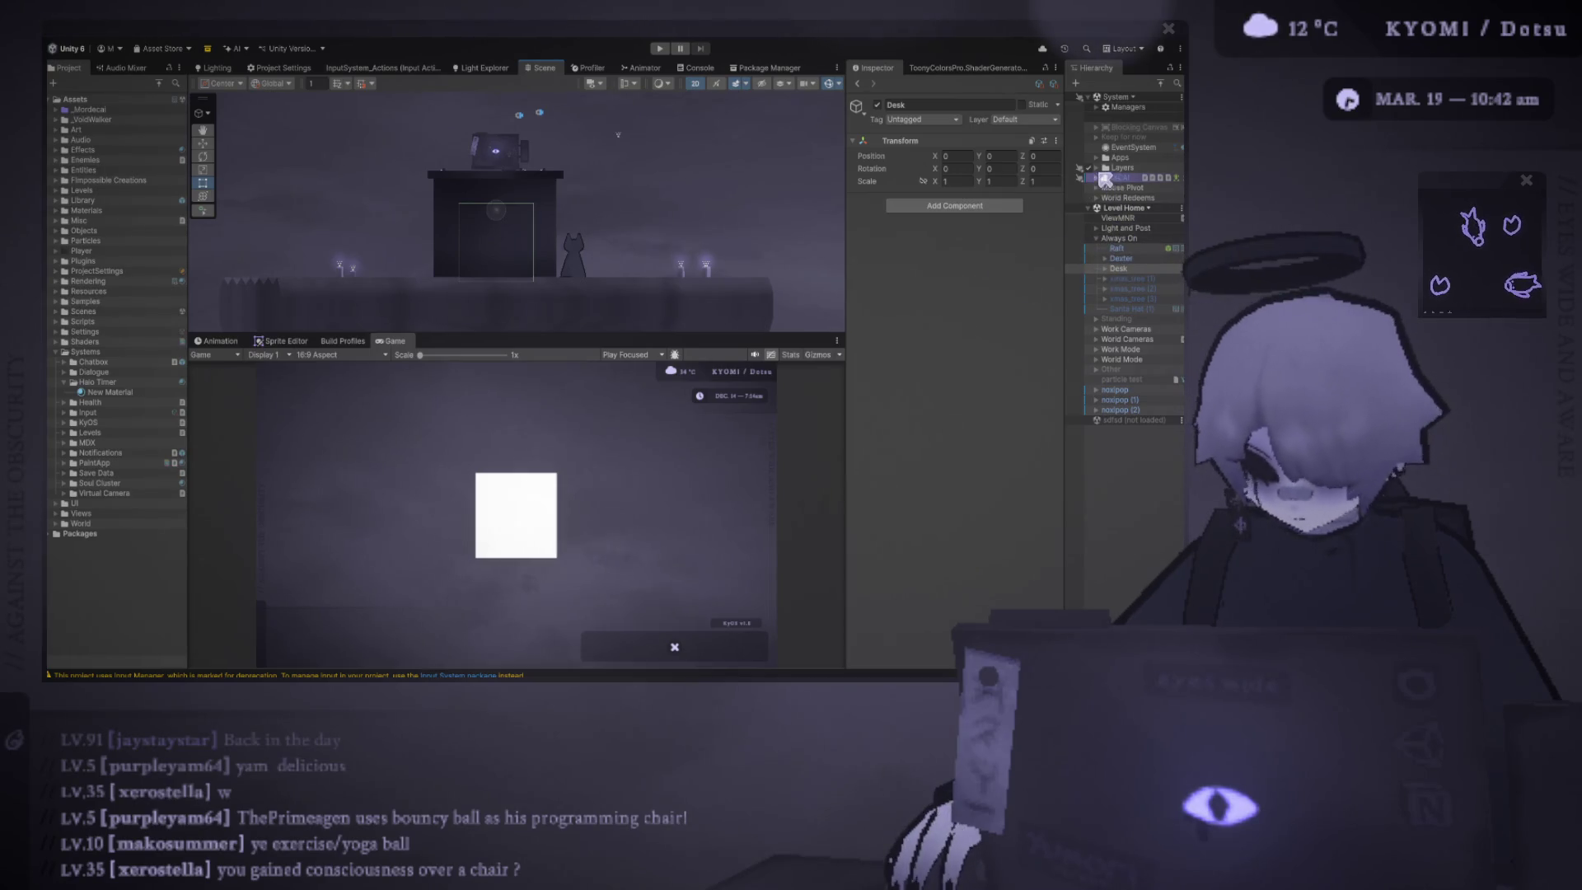
{"action": "left_click", "coordinate": [1103, 173]}
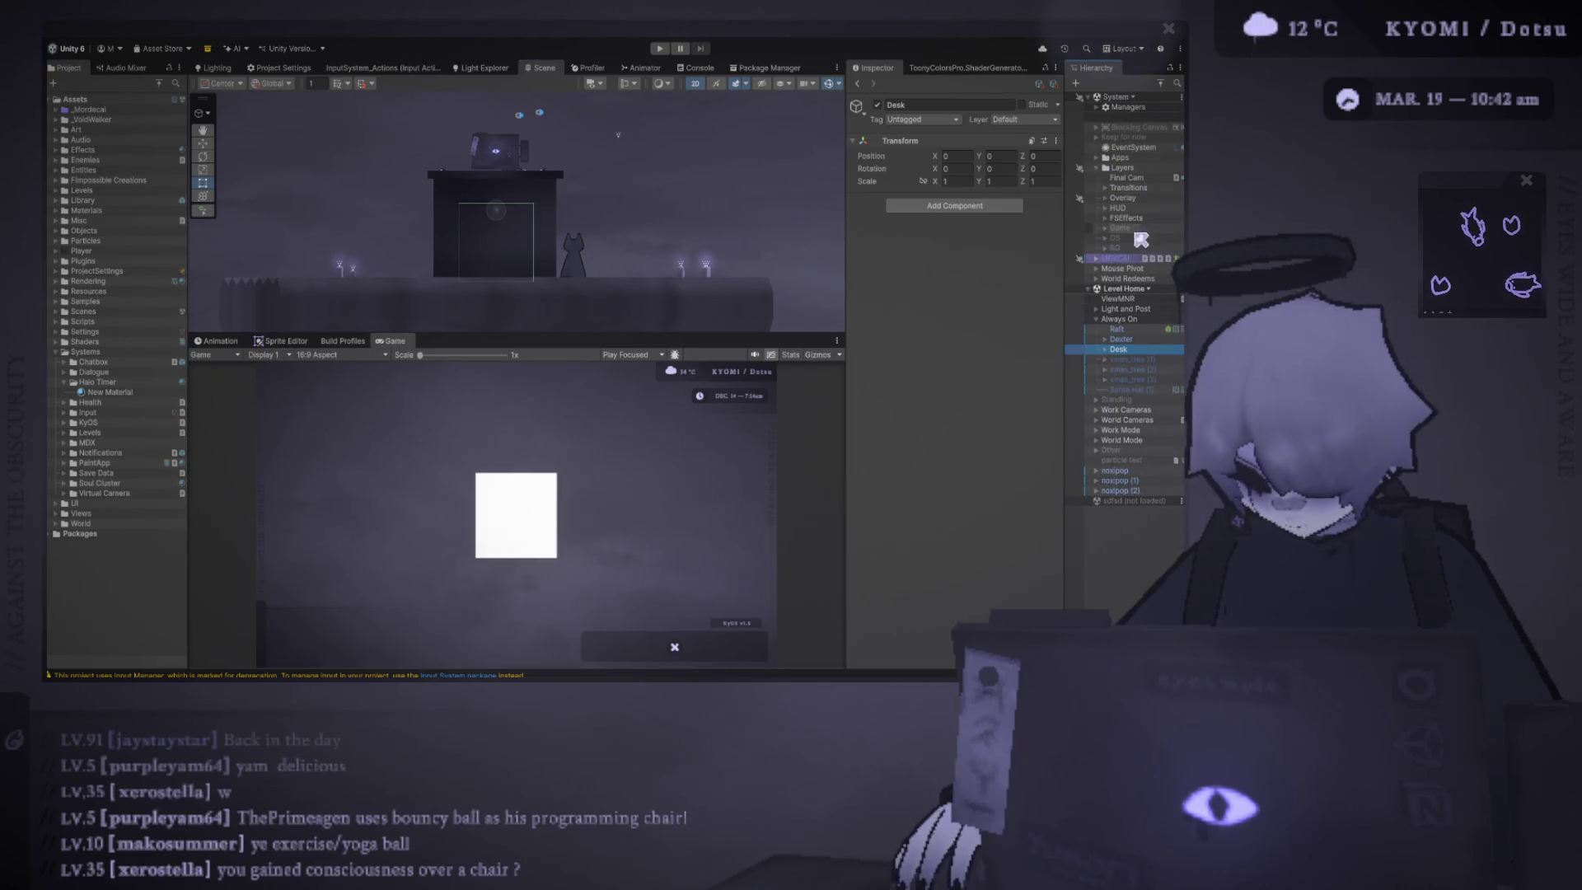
- Frame the HUD object and centre the Scene view on its white Image square
{"action": "double_click", "coordinate": [1120, 212]}
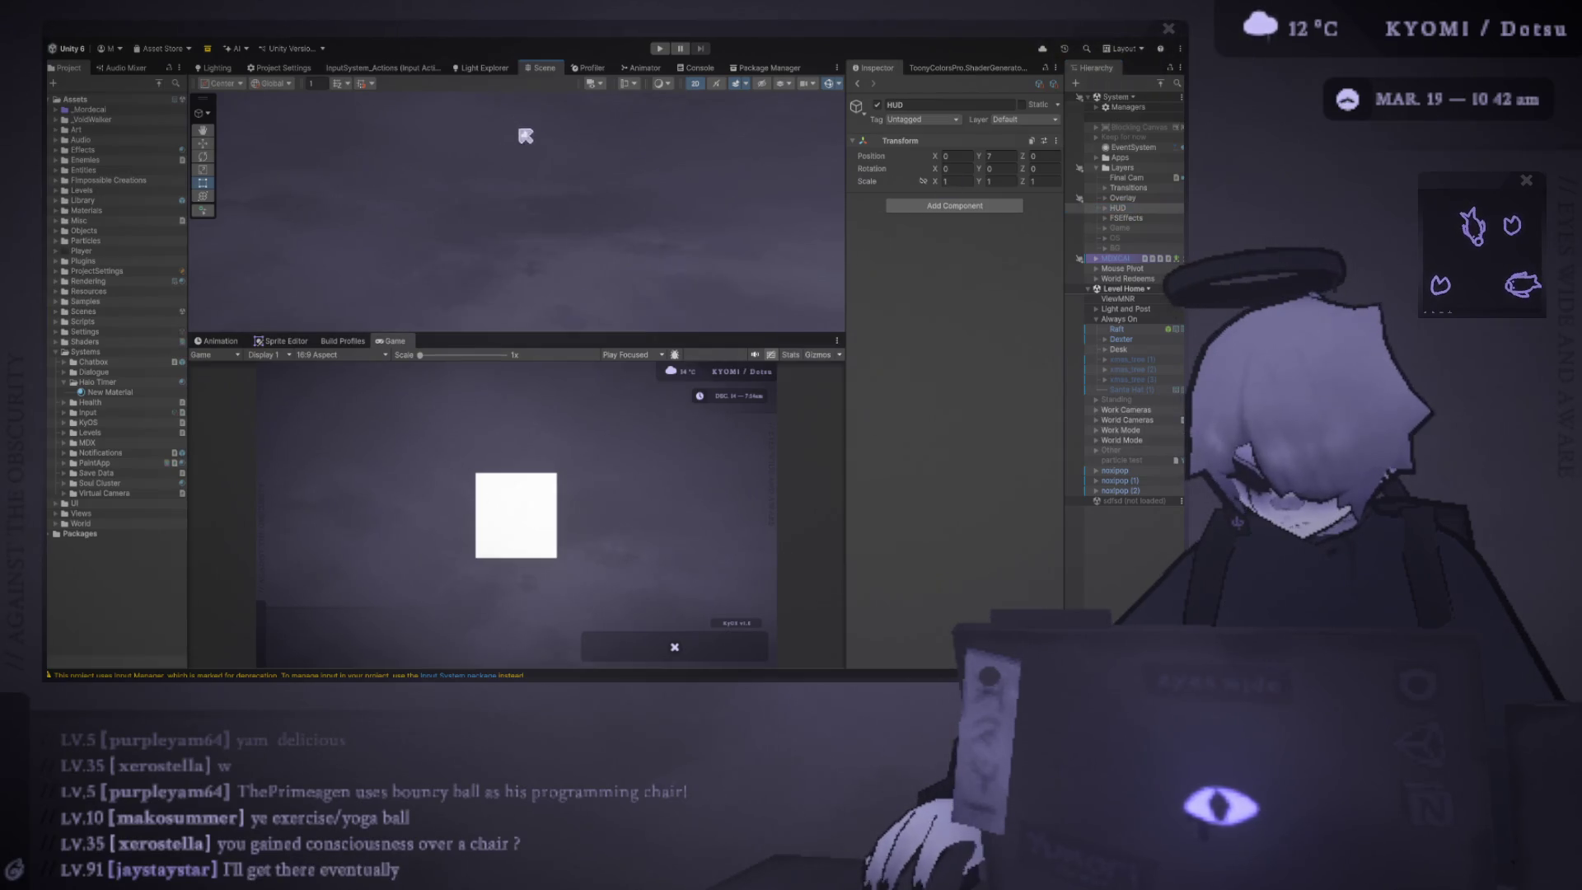
{"action": "left_click", "coordinate": [498, 263]}
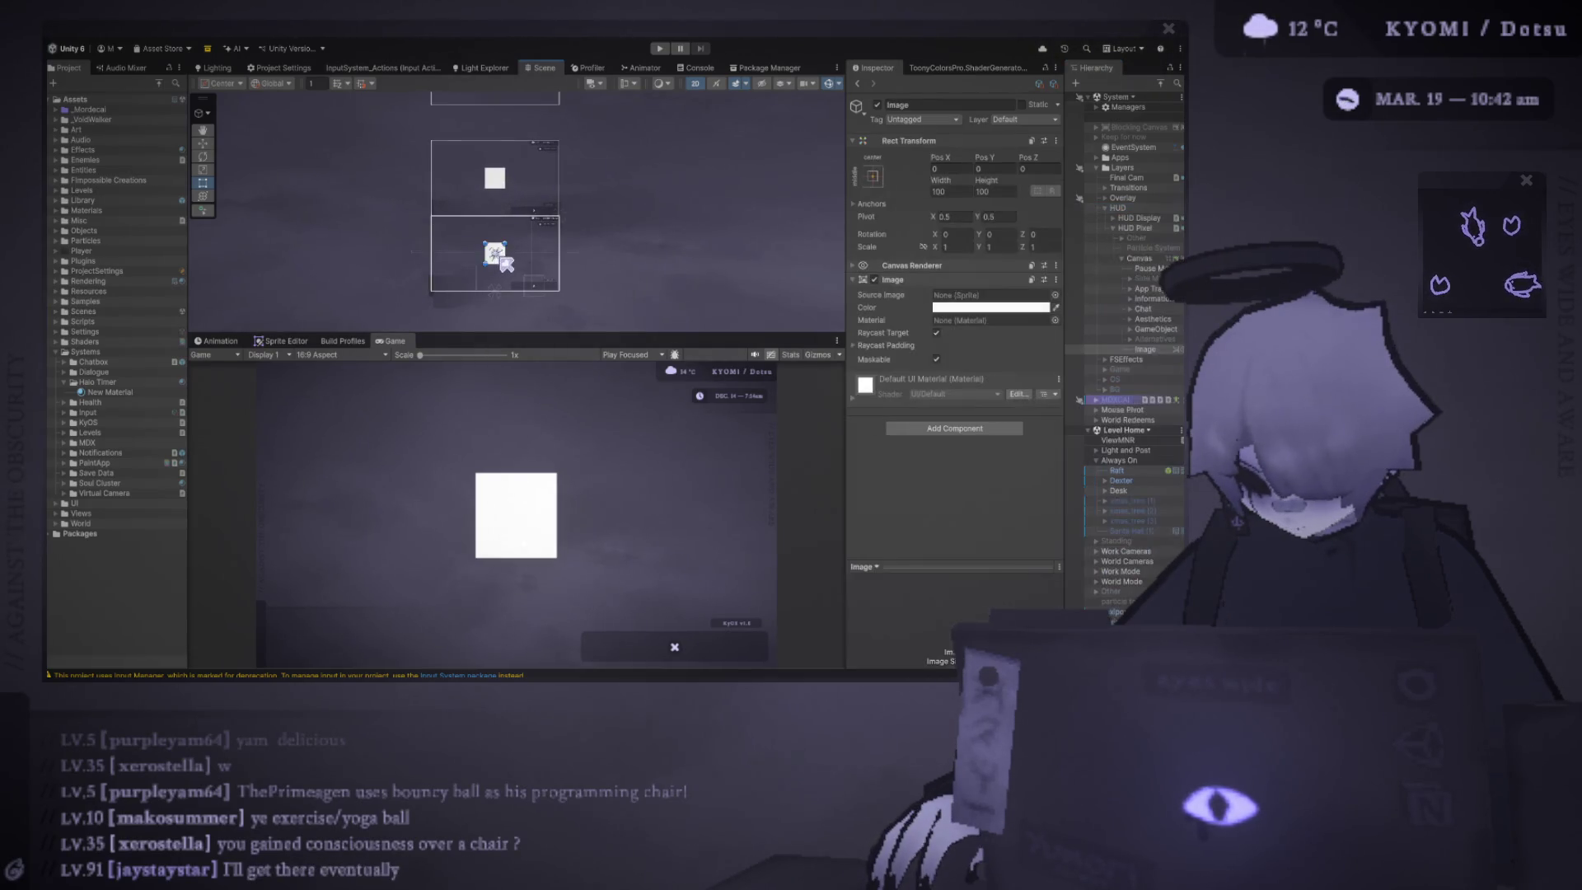
{"action": "key", "text": "f"}
{"action": "scroll", "coordinate": [617, 289], "scroll_direction": "down", "scroll_amount": 2}
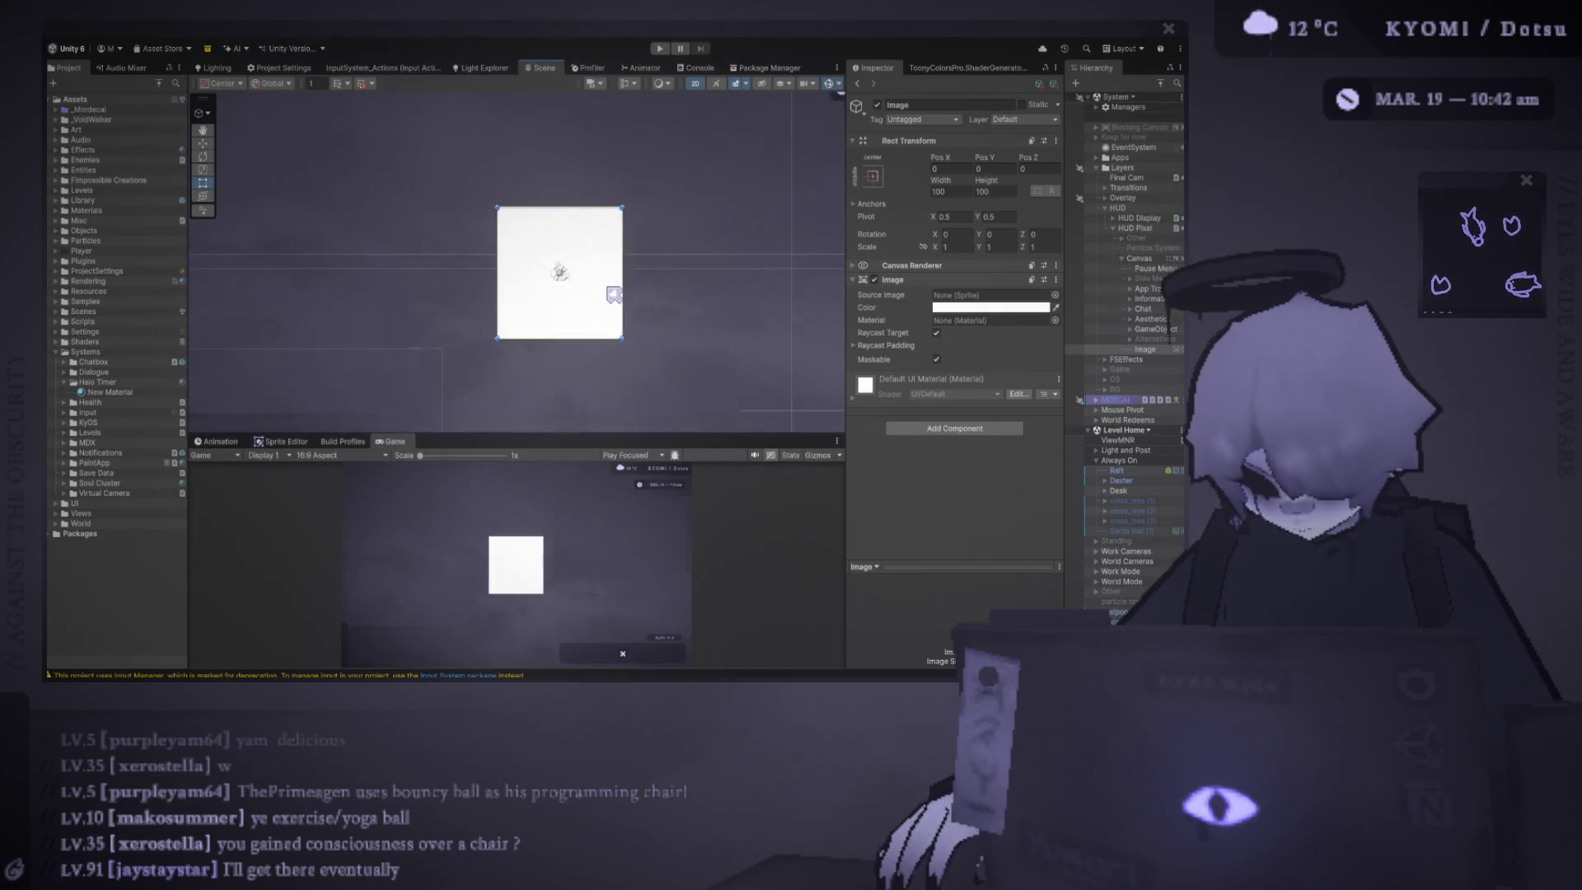
{"action": "scroll", "coordinate": [550, 272], "scroll_direction": "down", "scroll_amount": 3}
{"action": "scroll", "coordinate": [532, 279], "scroll_direction": "down", "scroll_amount": 2}
{"action": "scroll", "coordinate": [523, 283], "scroll_direction": "down", "scroll_amount": 2}
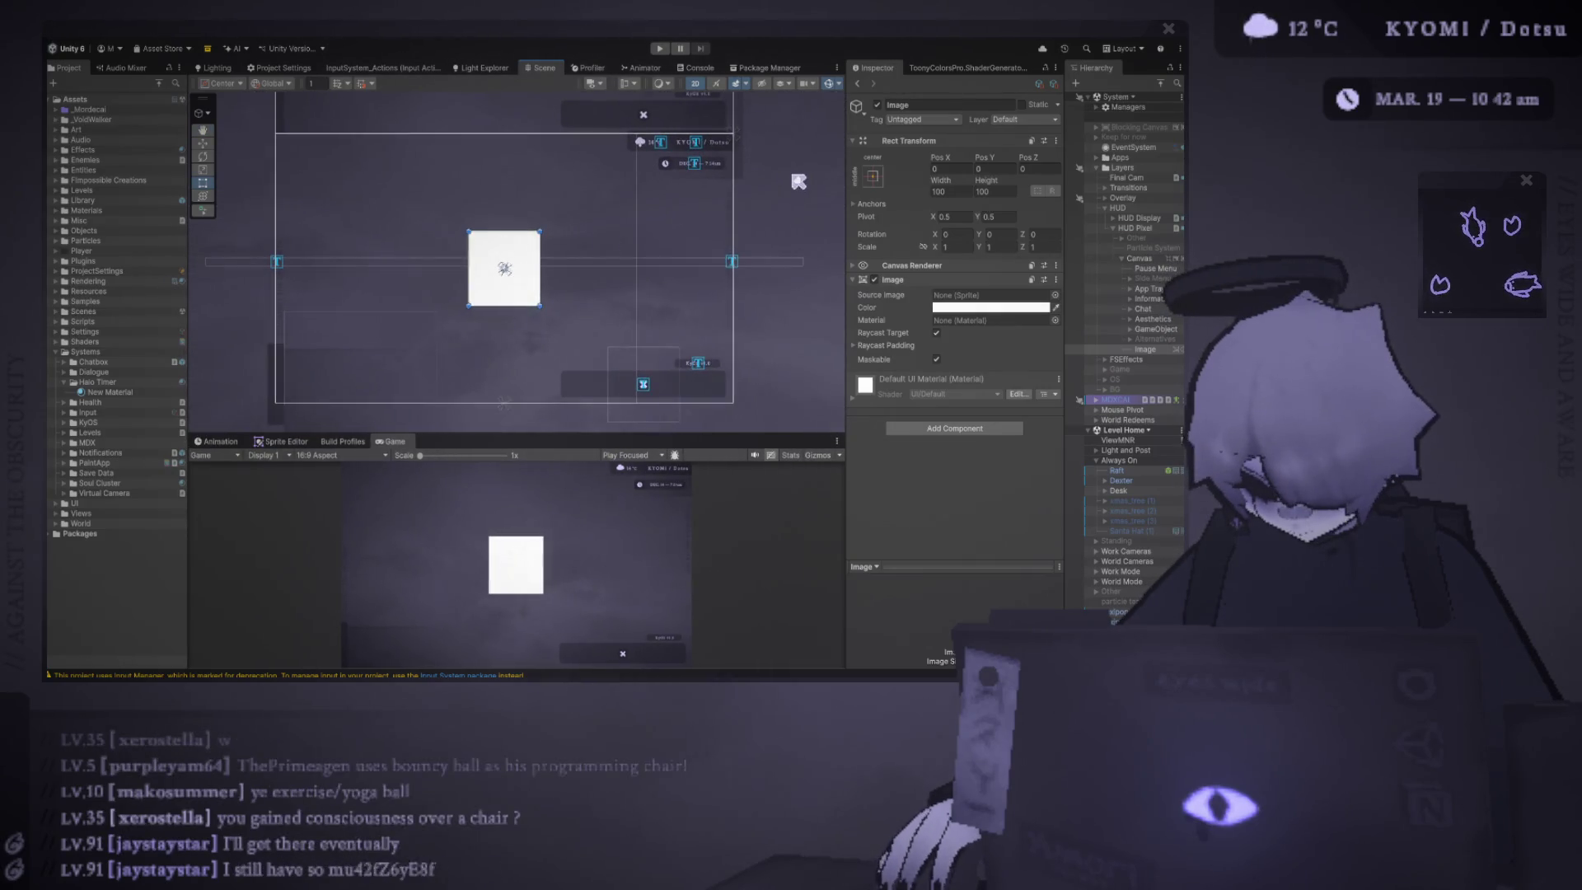
{"action": "left_click", "coordinate": [730, 208]}
{"action": "left_click", "coordinate": [531, 252]}
{"action": "scroll", "coordinate": [532, 251], "scroll_direction": "up", "scroll_amount": 2}
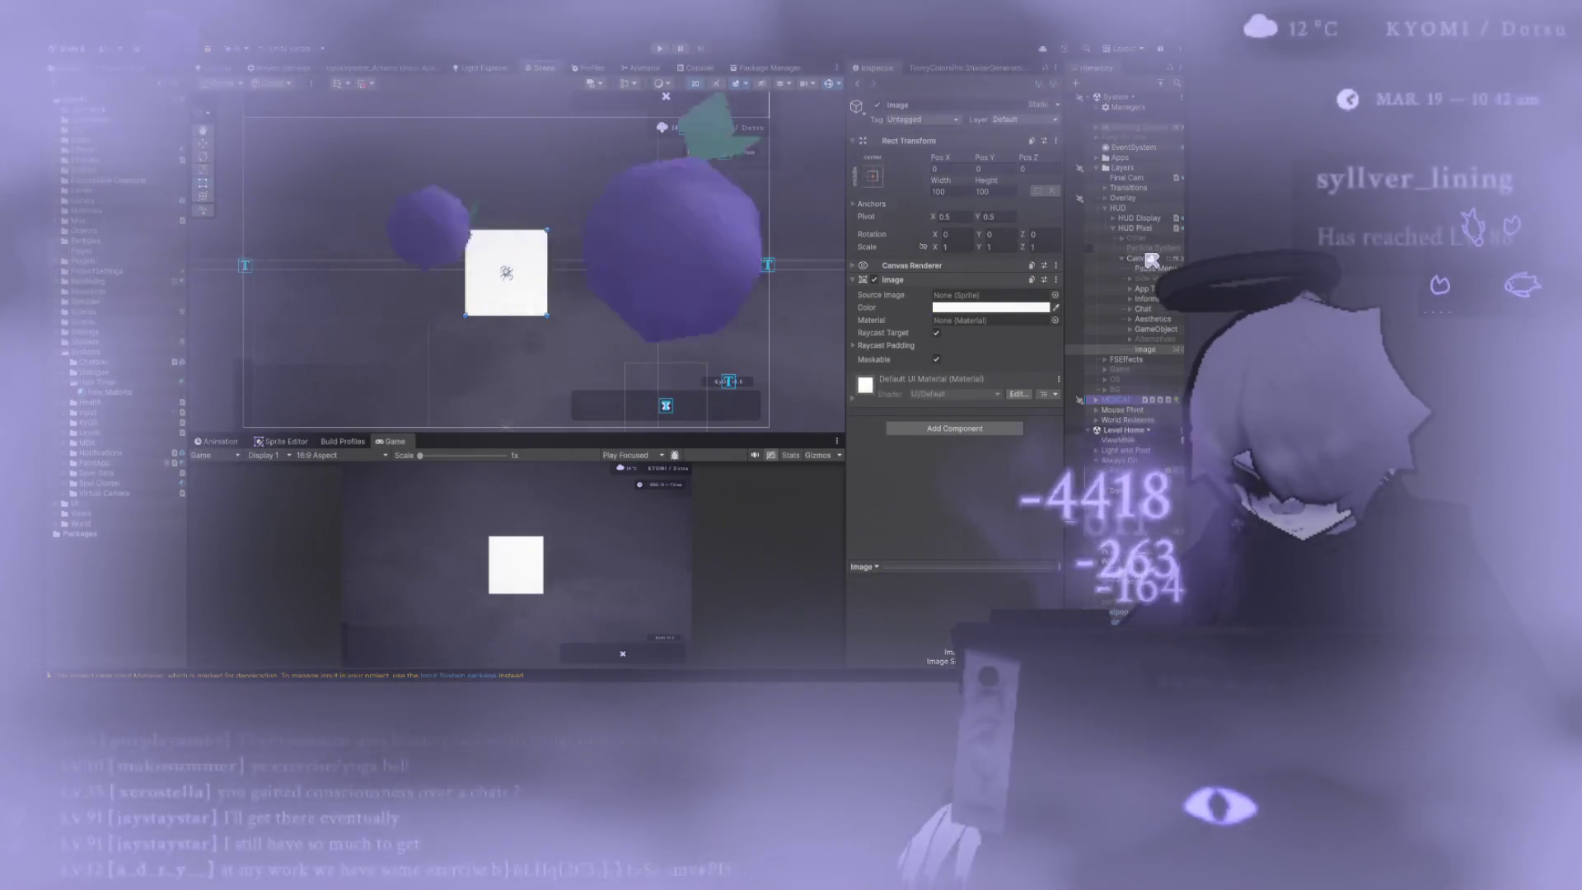
- Duplicate the HUD Pixel Canvas as Canvas (1) and delete all its children except Image
{"action": "left_click", "coordinate": [1127, 259]}
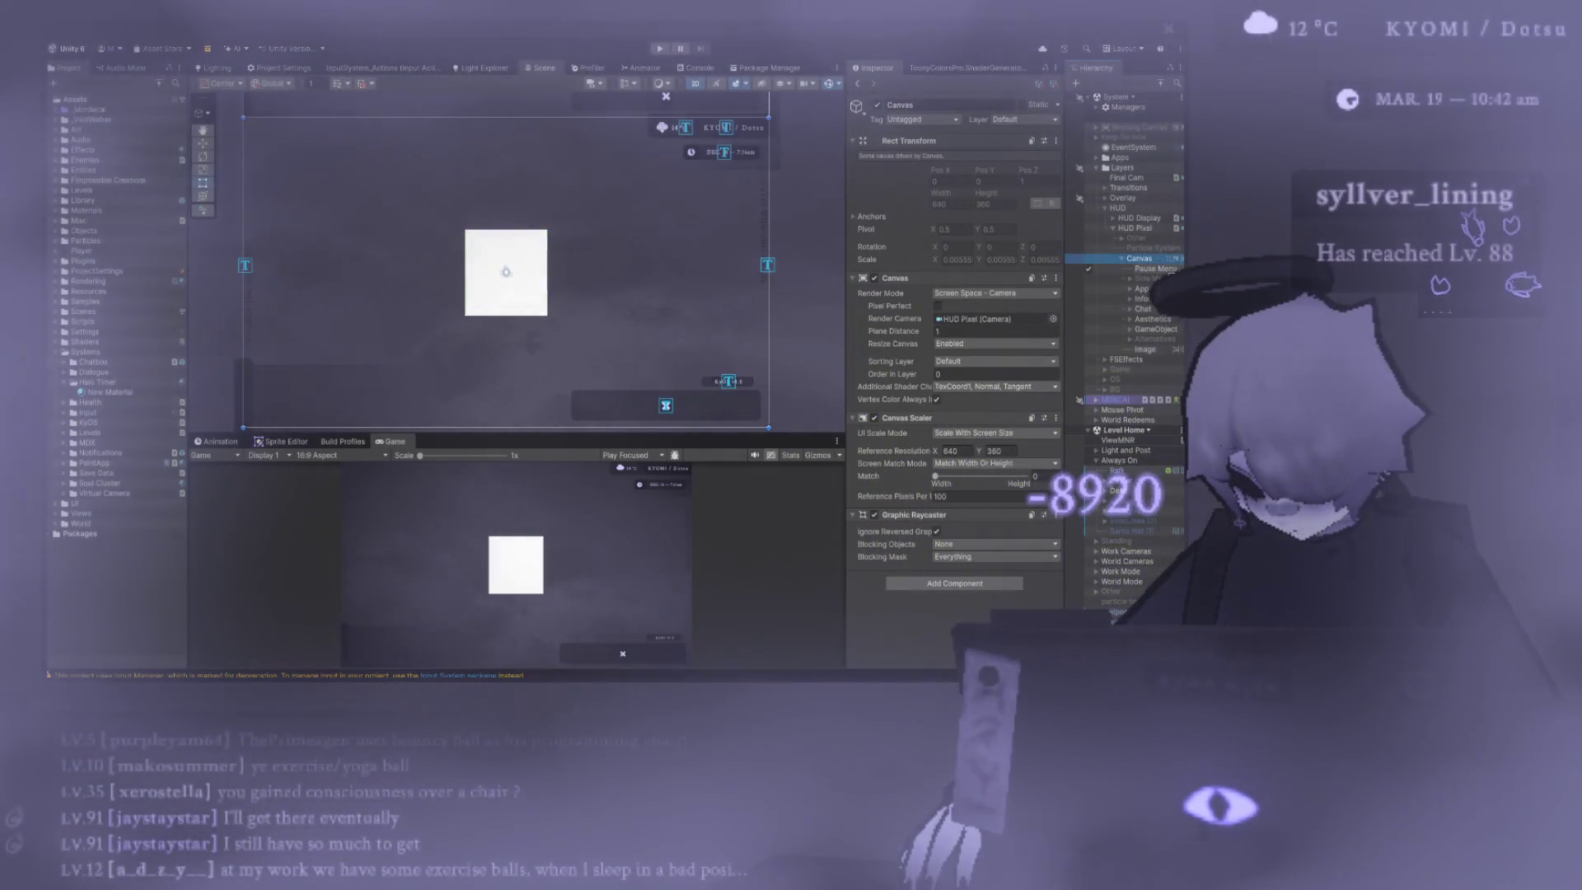
{"action": "key", "text": "ctrl+d"}
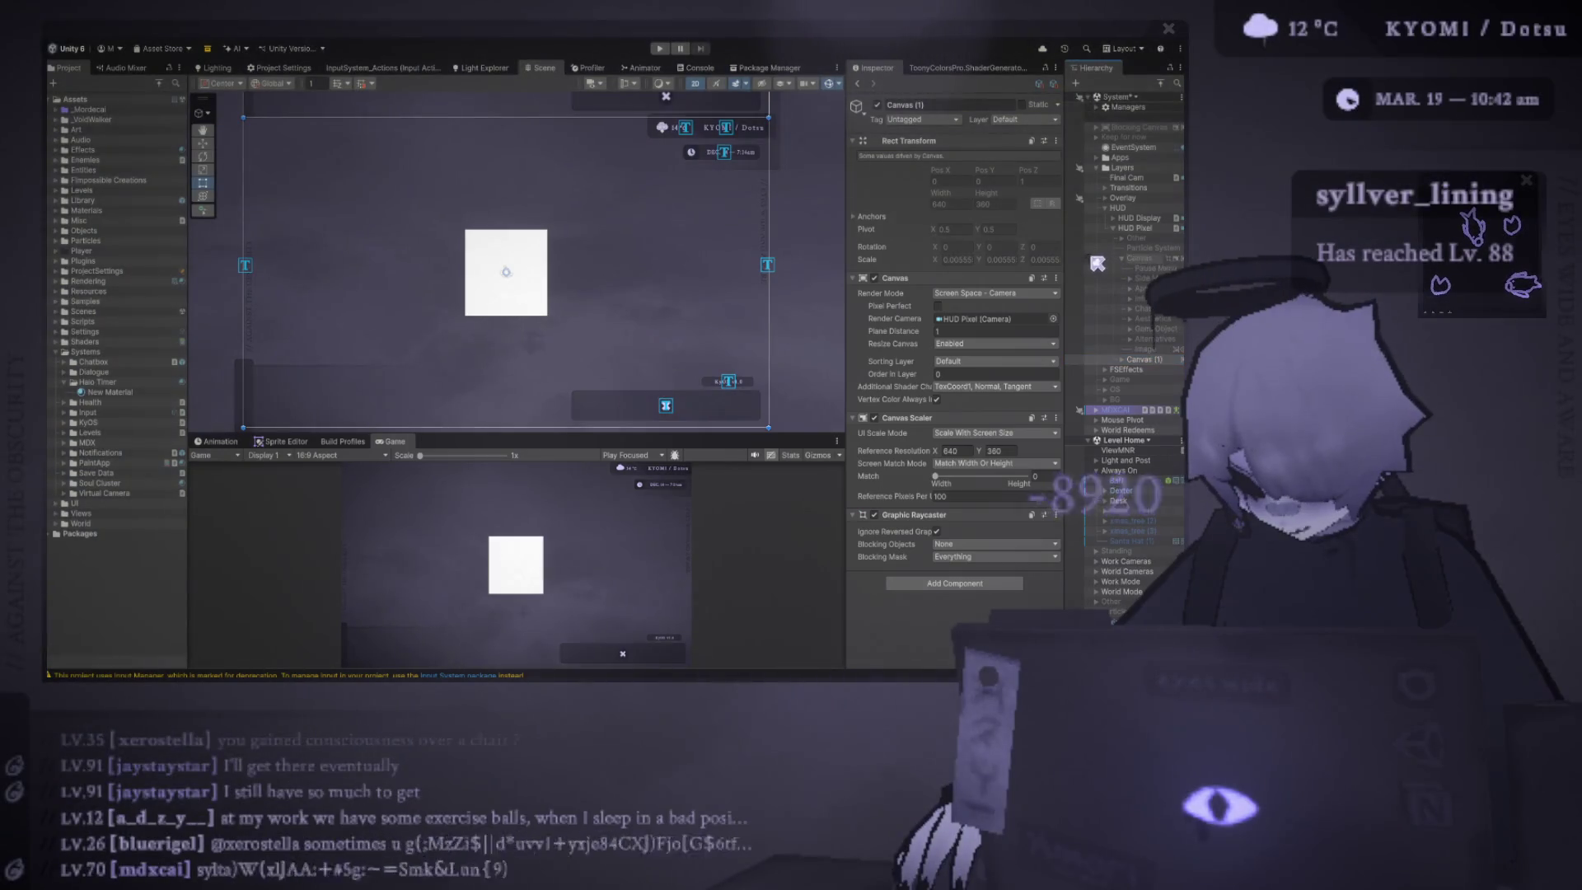
{"action": "left_click", "coordinate": [1124, 350]}
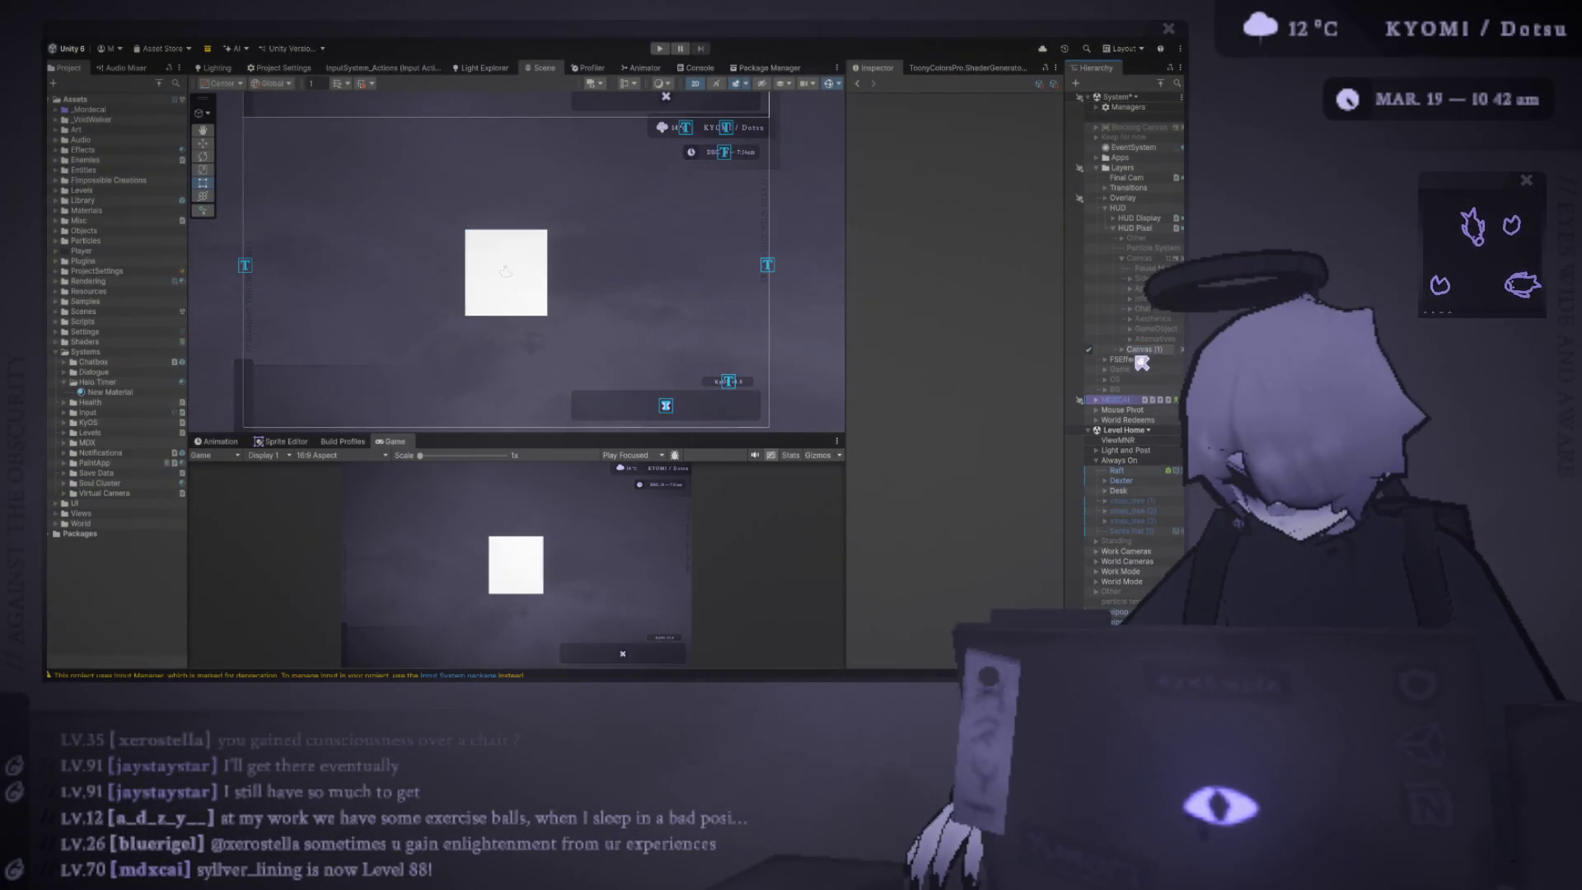
{"action": "left_click", "coordinate": [1150, 361]}
{"action": "key", "text": "Delete"}
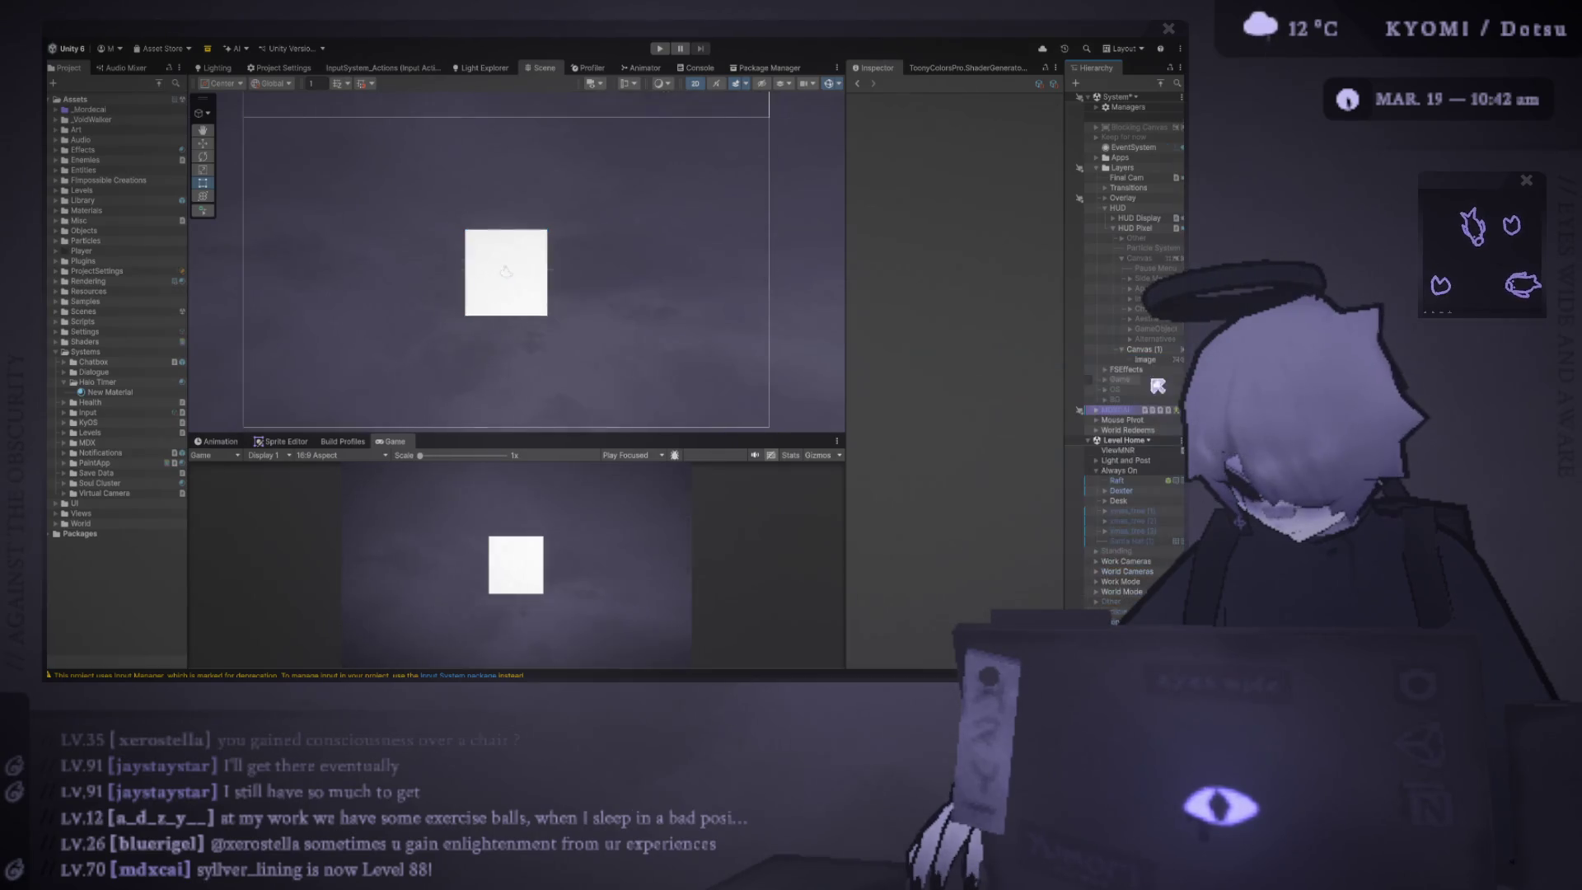
{"action": "left_click", "coordinate": [1145, 360]}
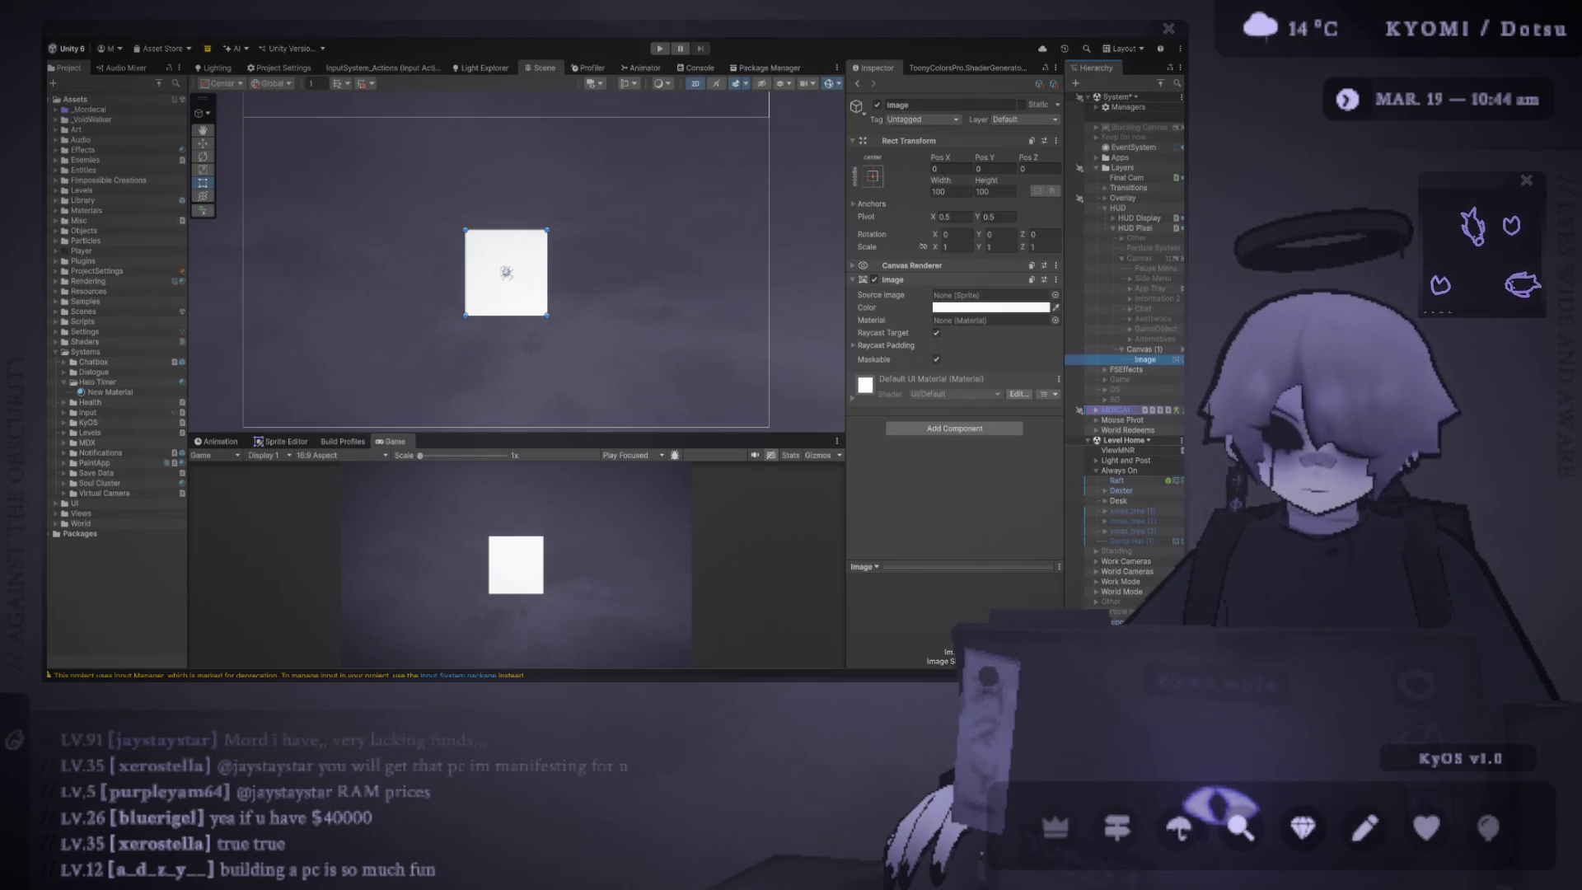
{"action": "mouse_move", "coordinate": [474, 441]}
{"action": "left_mouse_down"}
{"action": "mouse_move", "coordinate": [474, 324]}
{"action": "mouse_move", "coordinate": [409, 525]}
{"action": "left_mouse_up"}
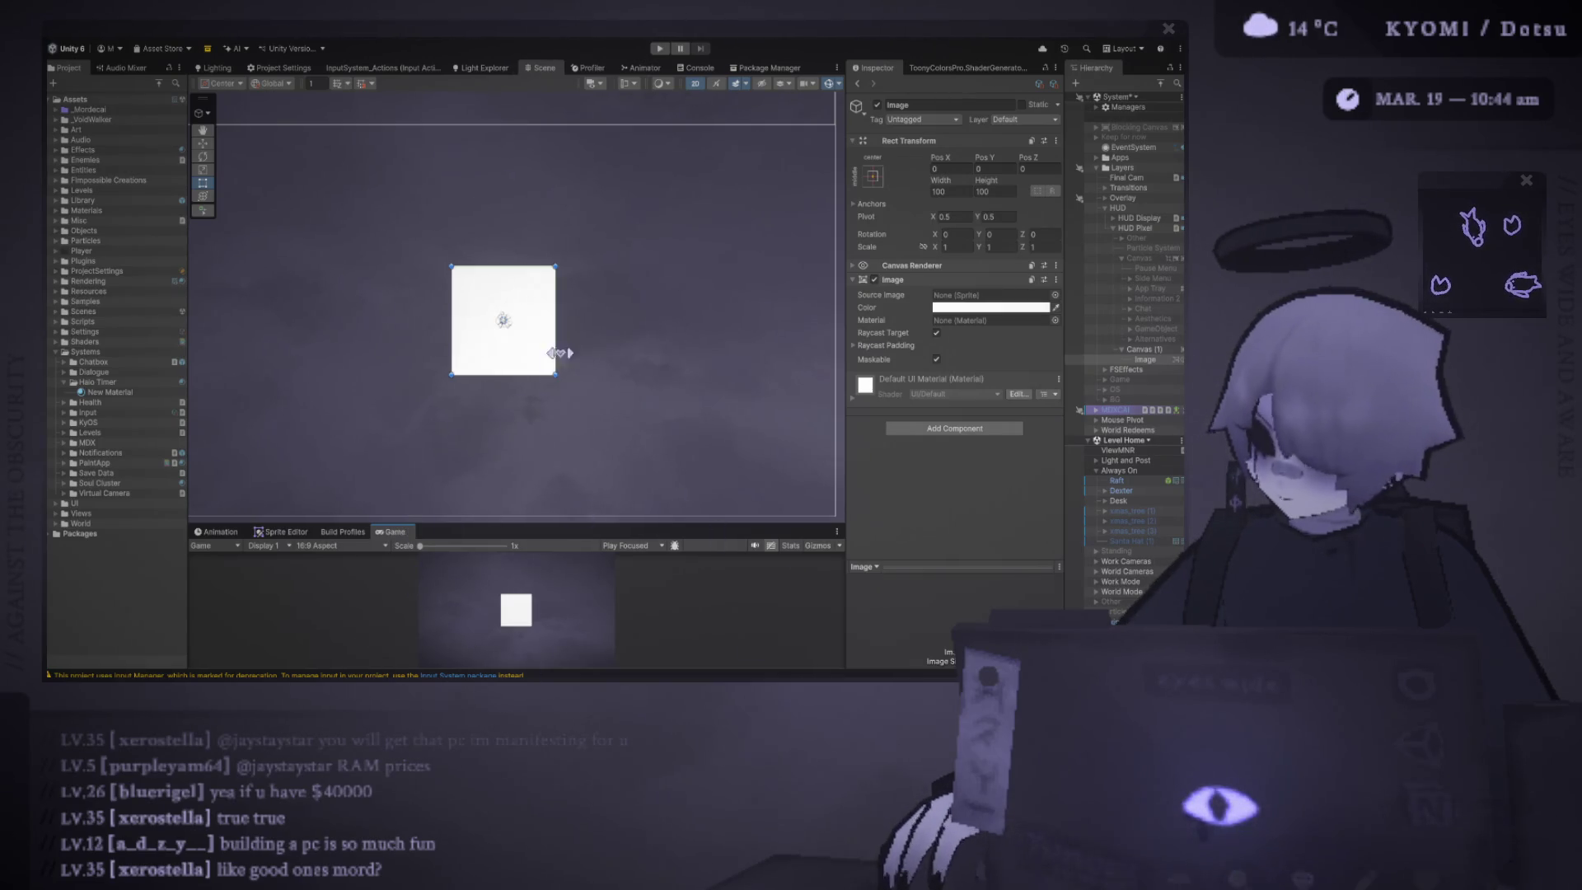
- Set the colour of the Image under Canvas (1) to black
{"action": "left_click", "coordinate": [1053, 307]}
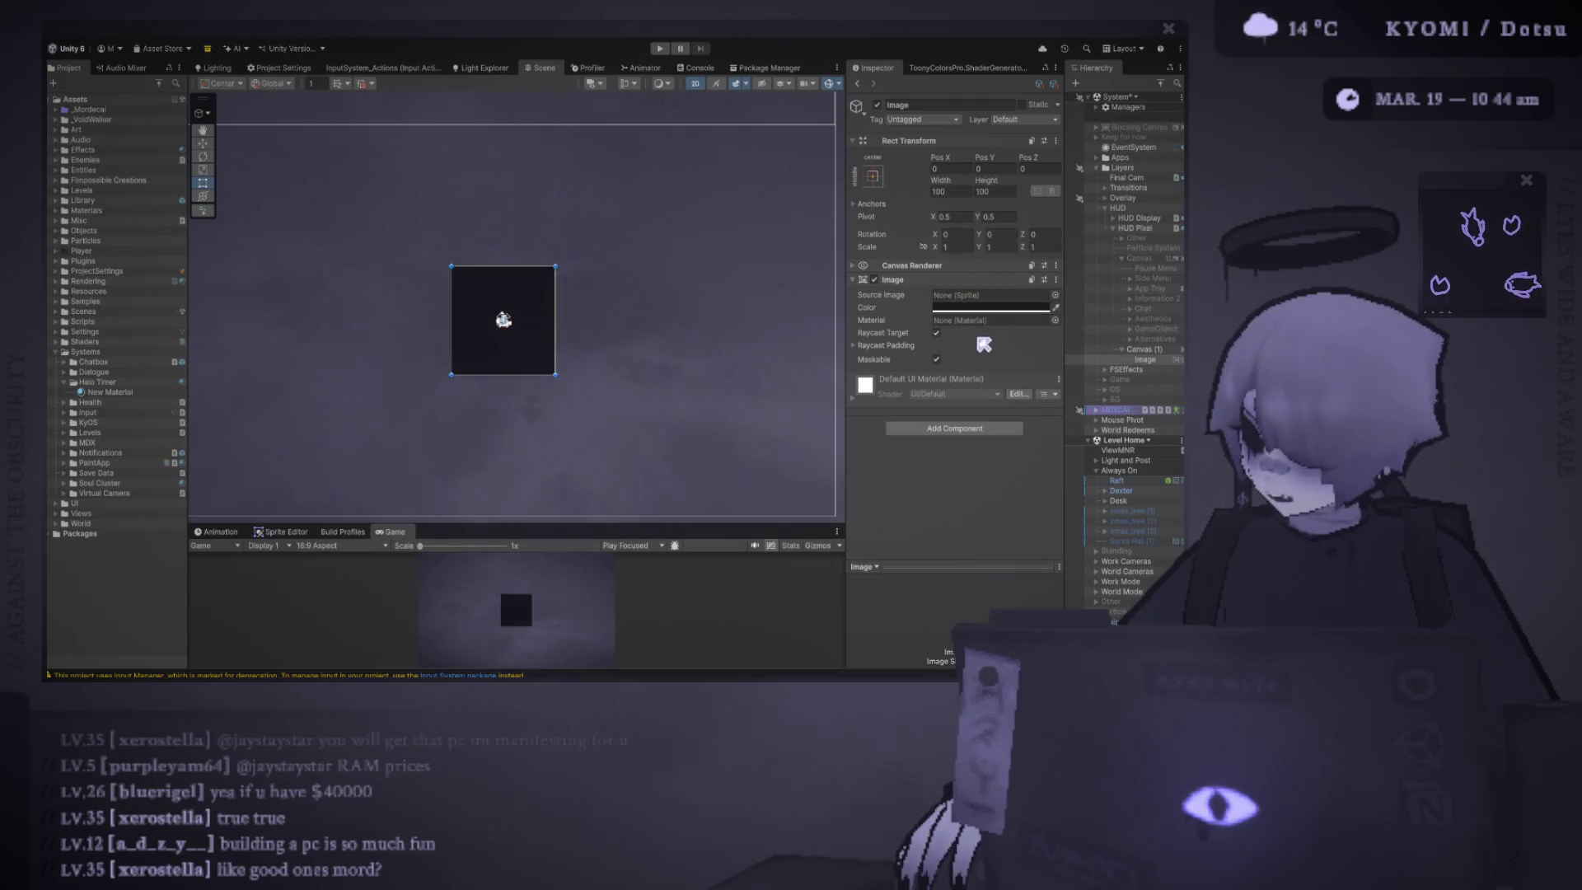
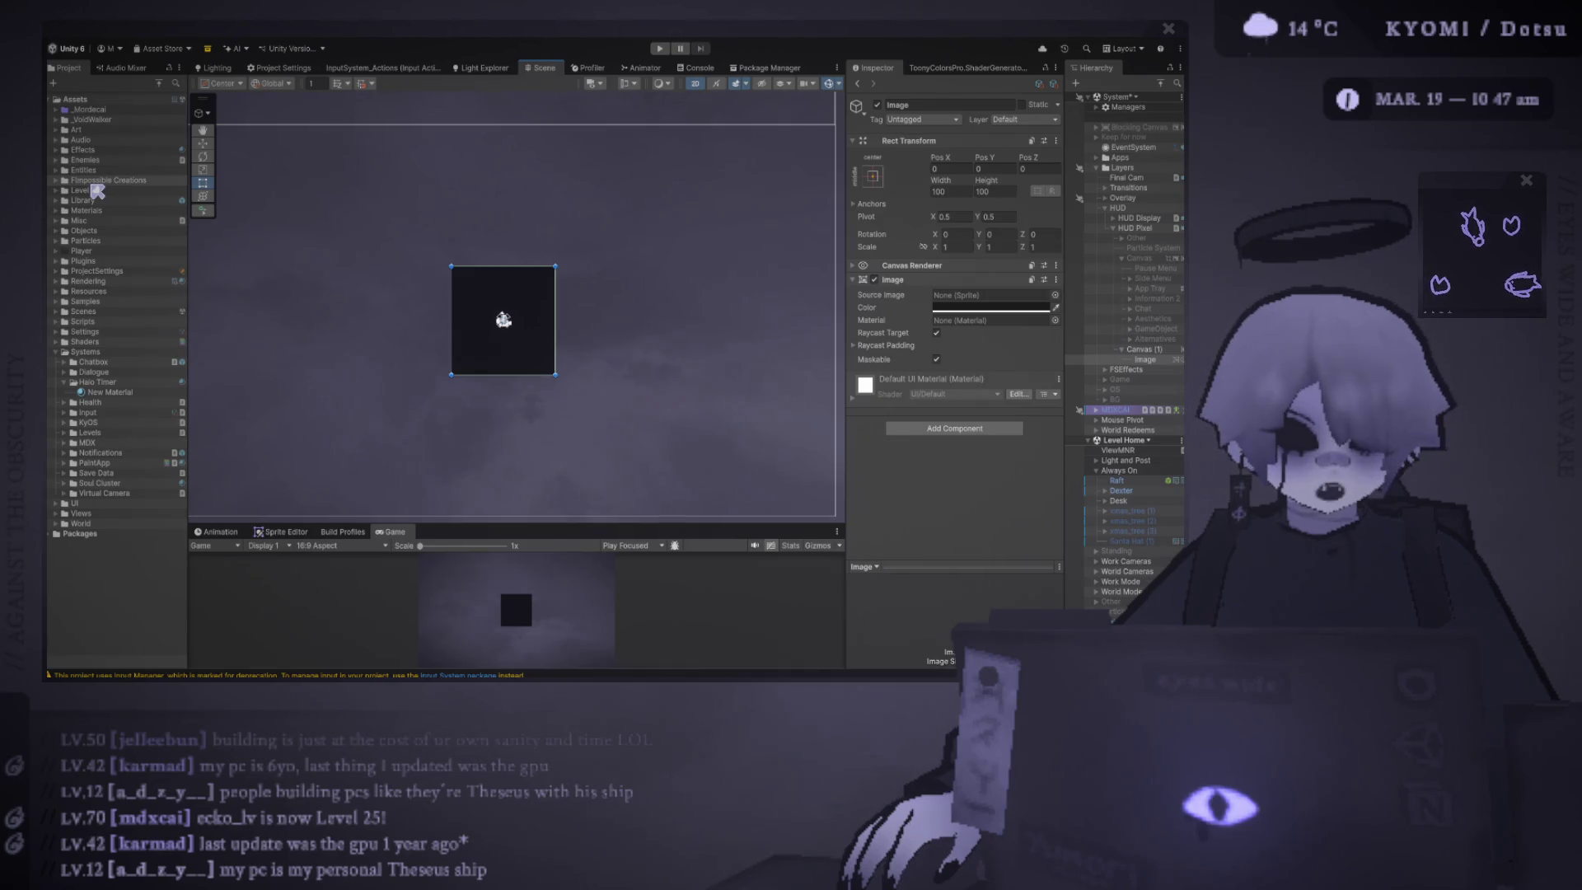
- Duplicate the dark square image and drag the copy to the left beside the original
{"action": "key", "text": "w"}
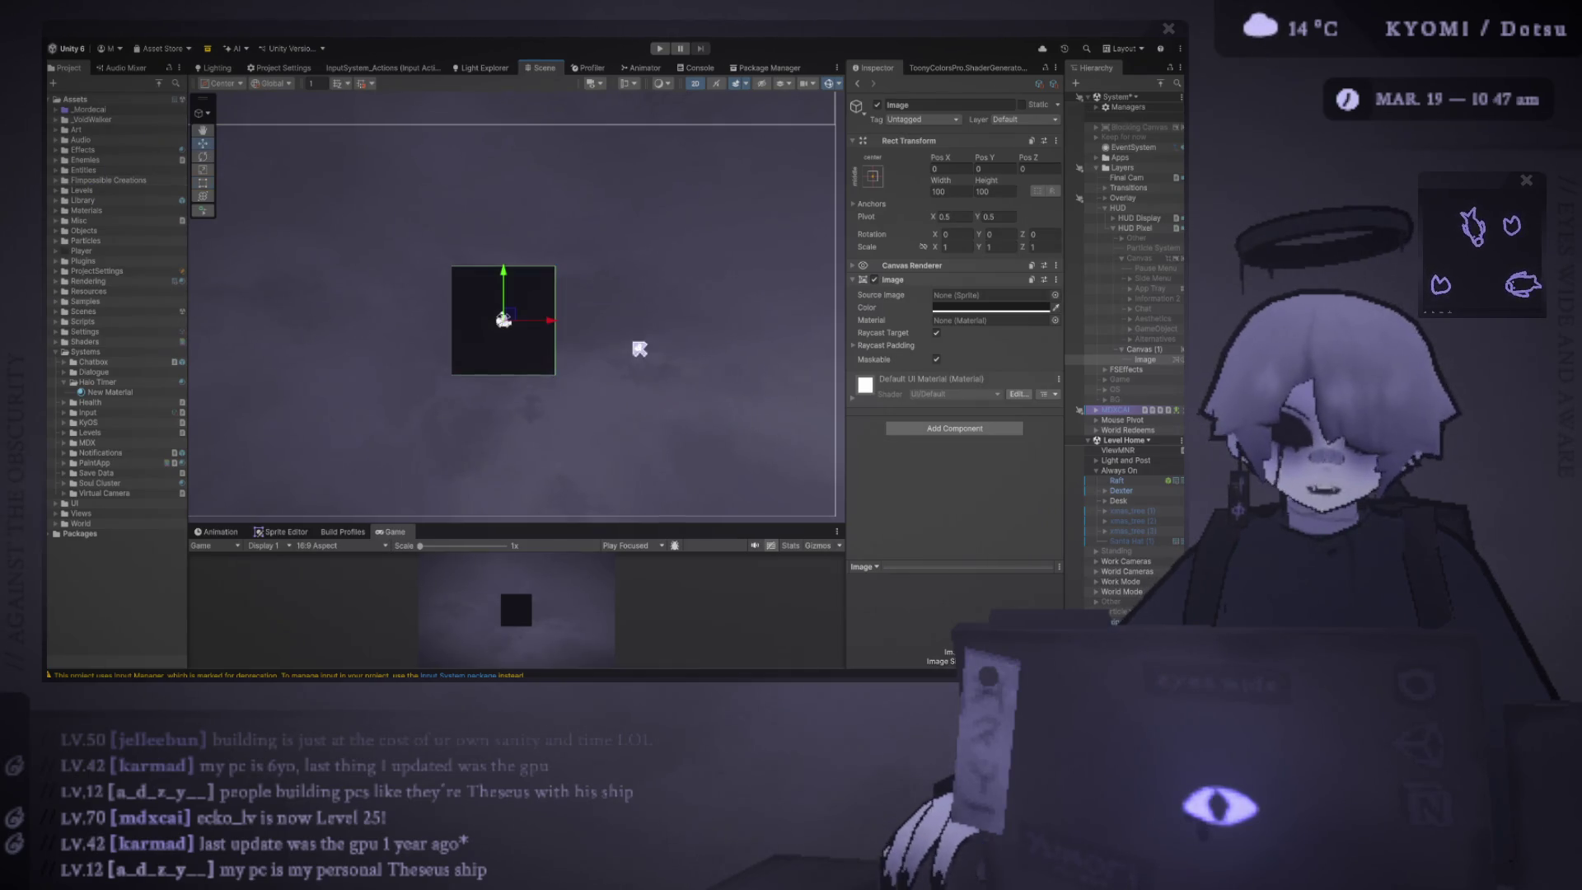
{"action": "key", "text": "ctrl+d"}
{"action": "left_click_drag", "start_coordinate": [510, 319], "coordinate": [346, 296]}
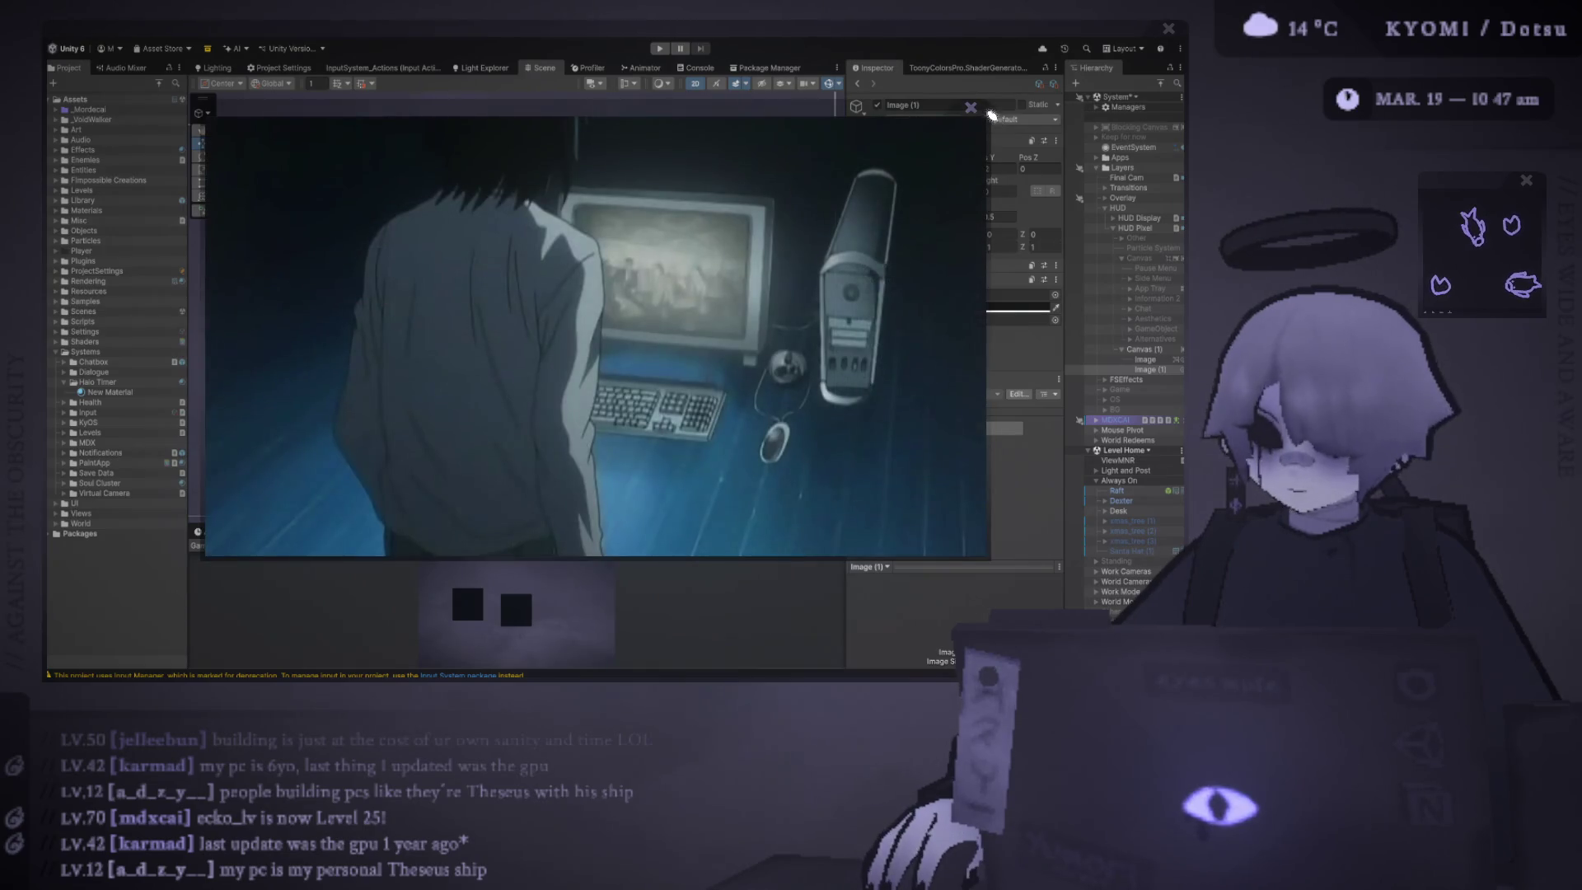
{"action": "left_click", "coordinate": [972, 108]}
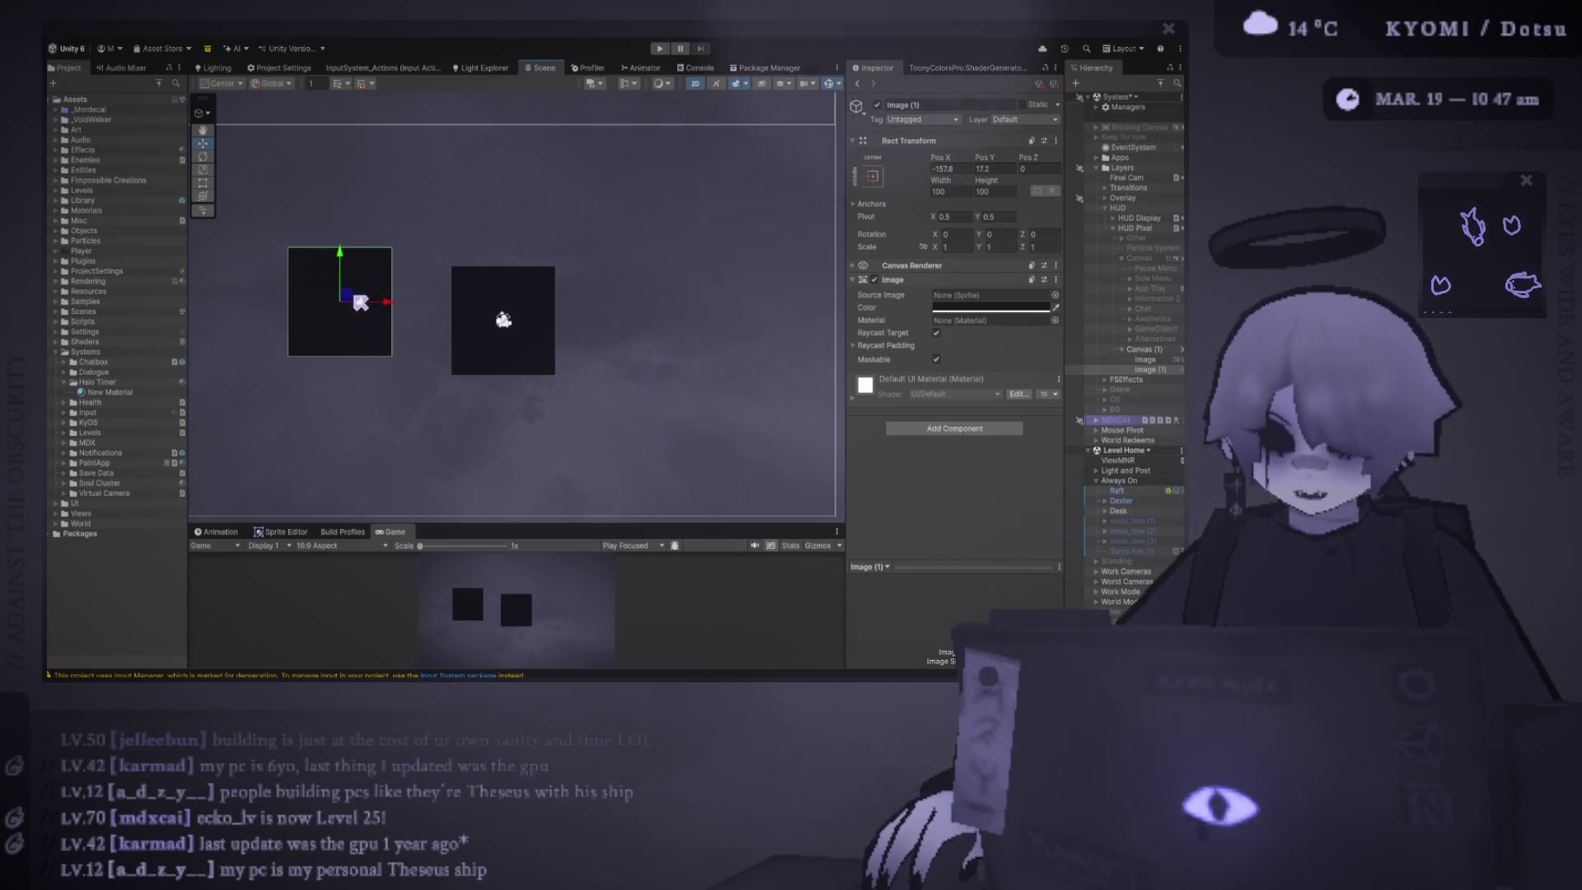
{"action": "left_click_drag", "start_coordinate": [369, 302], "coordinate": [416, 248]}
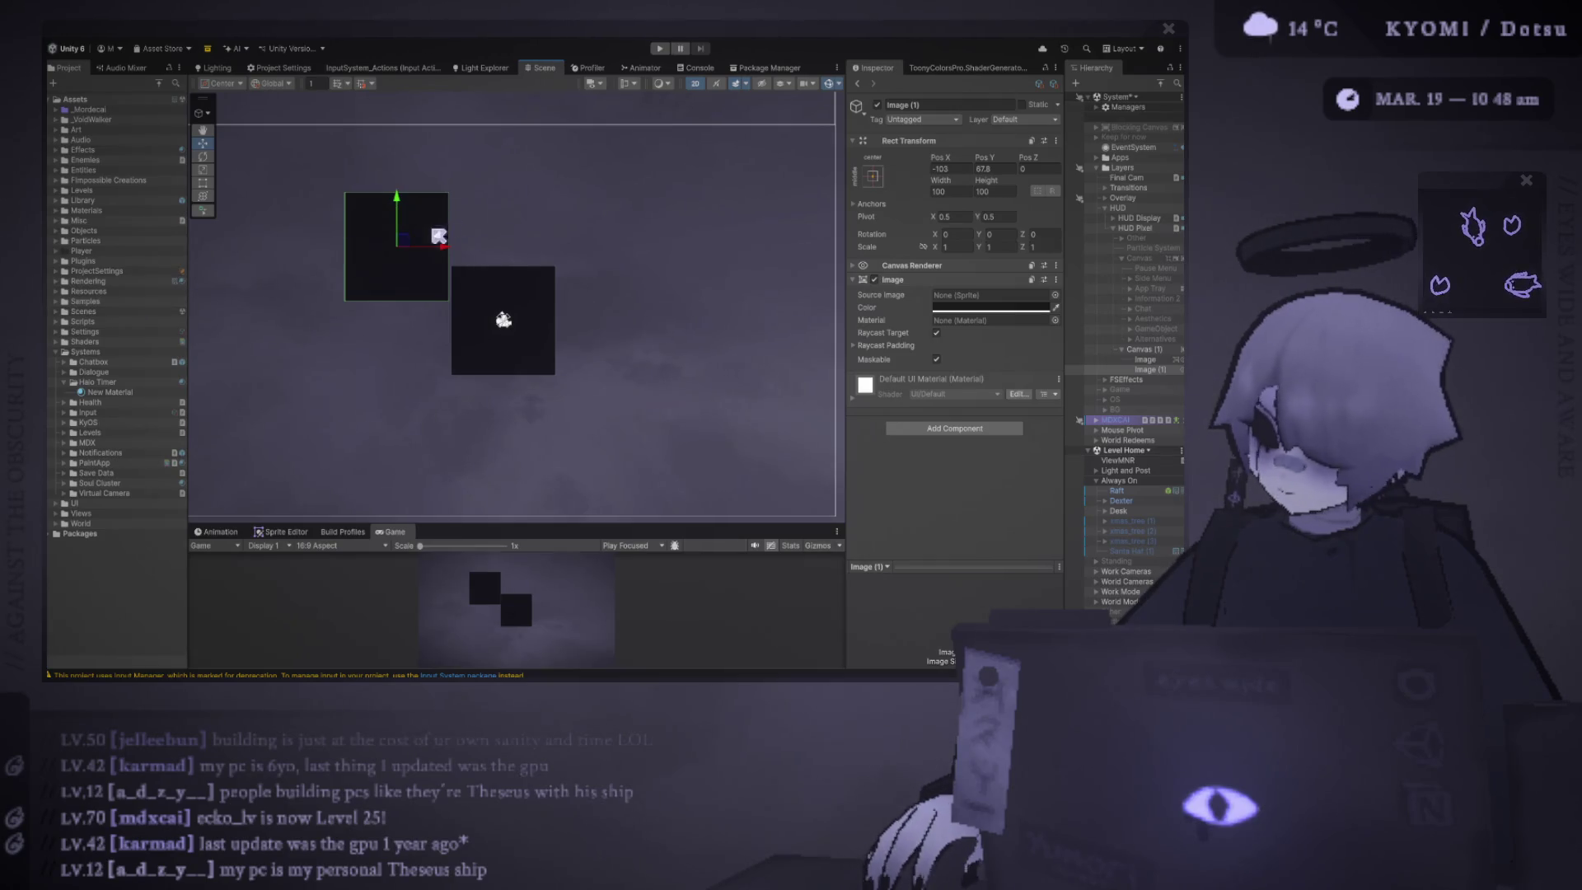
{"action": "mouse_move", "coordinate": [398, 244]}
{"action": "left_mouse_down"}
{"action": "mouse_move", "coordinate": [408, 319]}
{"action": "mouse_move", "coordinate": [353, 269]}
{"action": "left_mouse_up"}
- Reposition both squares apart on the canvas and add a Rounded Corners component to one
{"action": "left_click", "coordinate": [503, 320]}
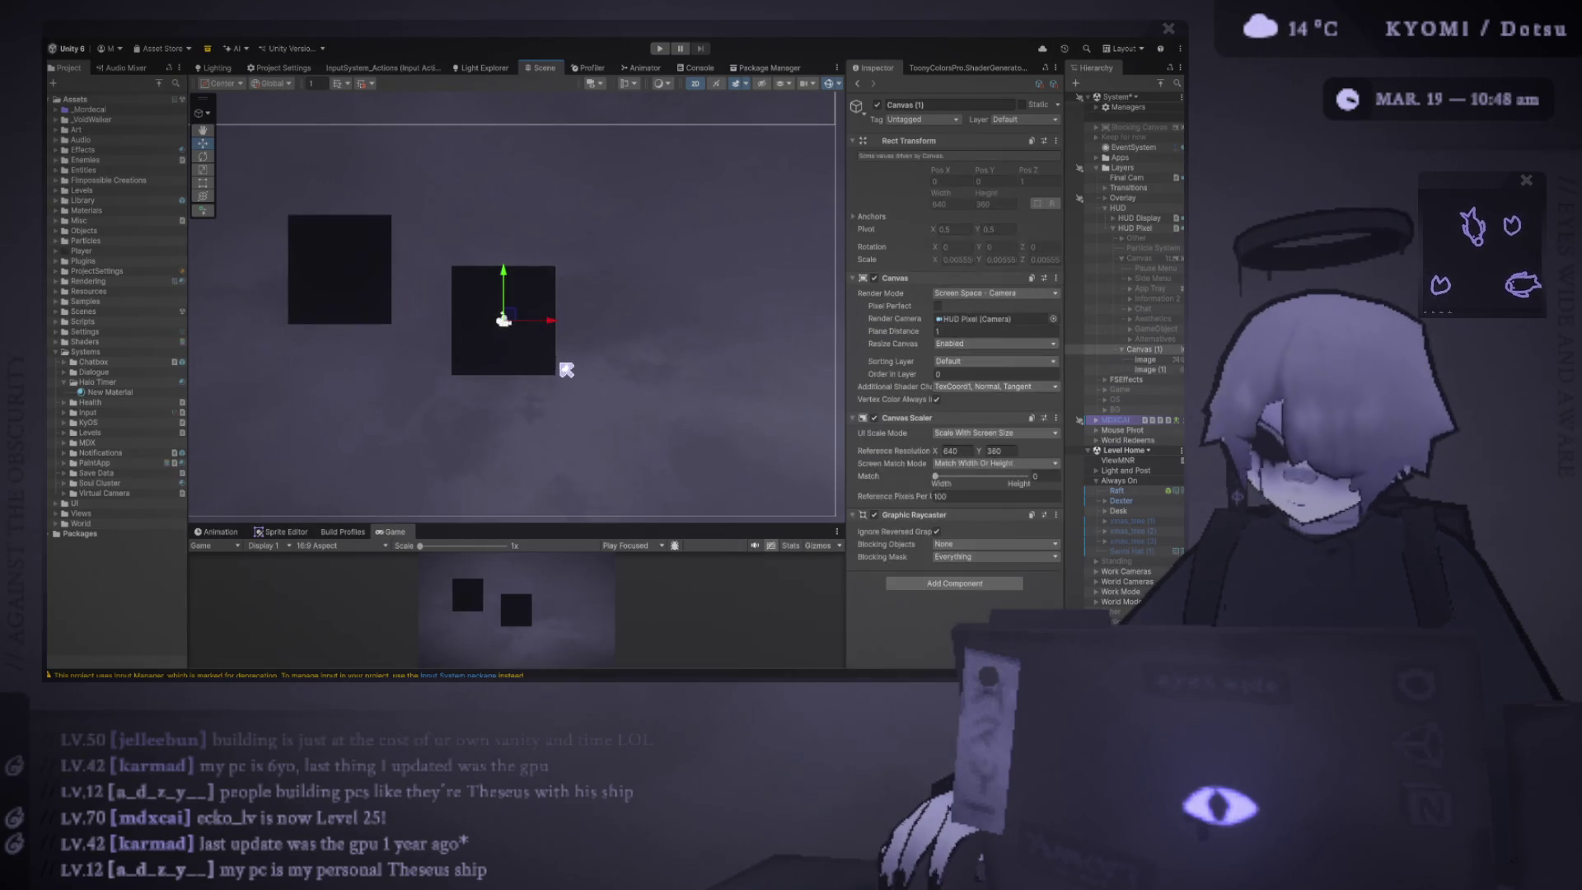
{"action": "left_click", "coordinate": [371, 279]}
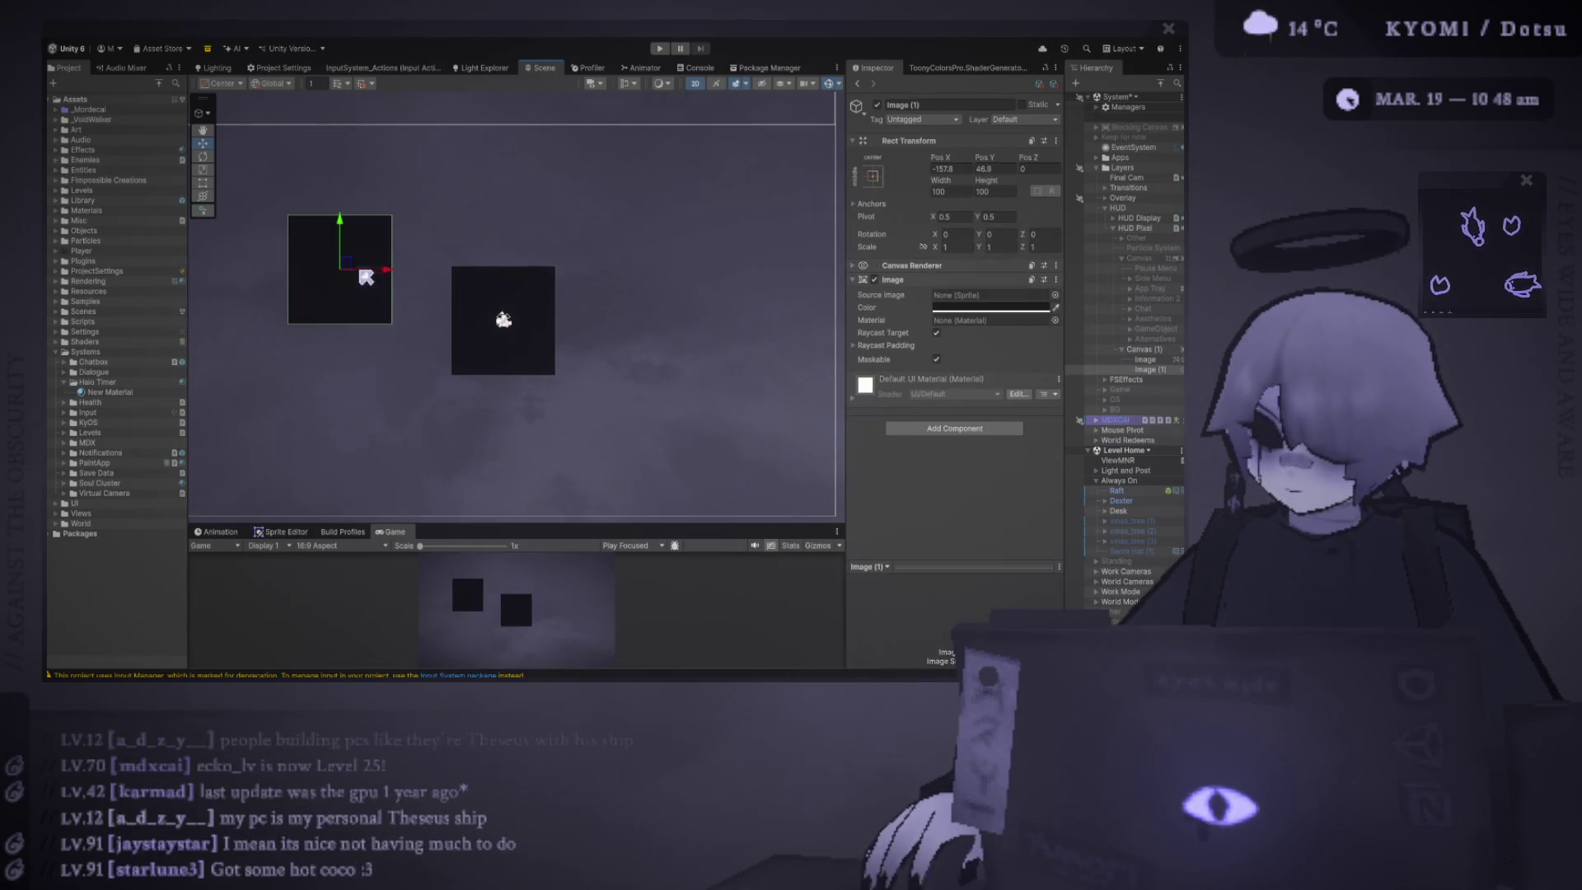
{"action": "left_click_drag", "start_coordinate": [371, 278], "coordinate": [394, 306]}
{"action": "mouse_move", "coordinate": [494, 310]}
{"action": "left_mouse_down"}
{"action": "mouse_move", "coordinate": [503, 319]}
{"action": "mouse_move", "coordinate": [496, 215]}
{"action": "left_mouse_up"}
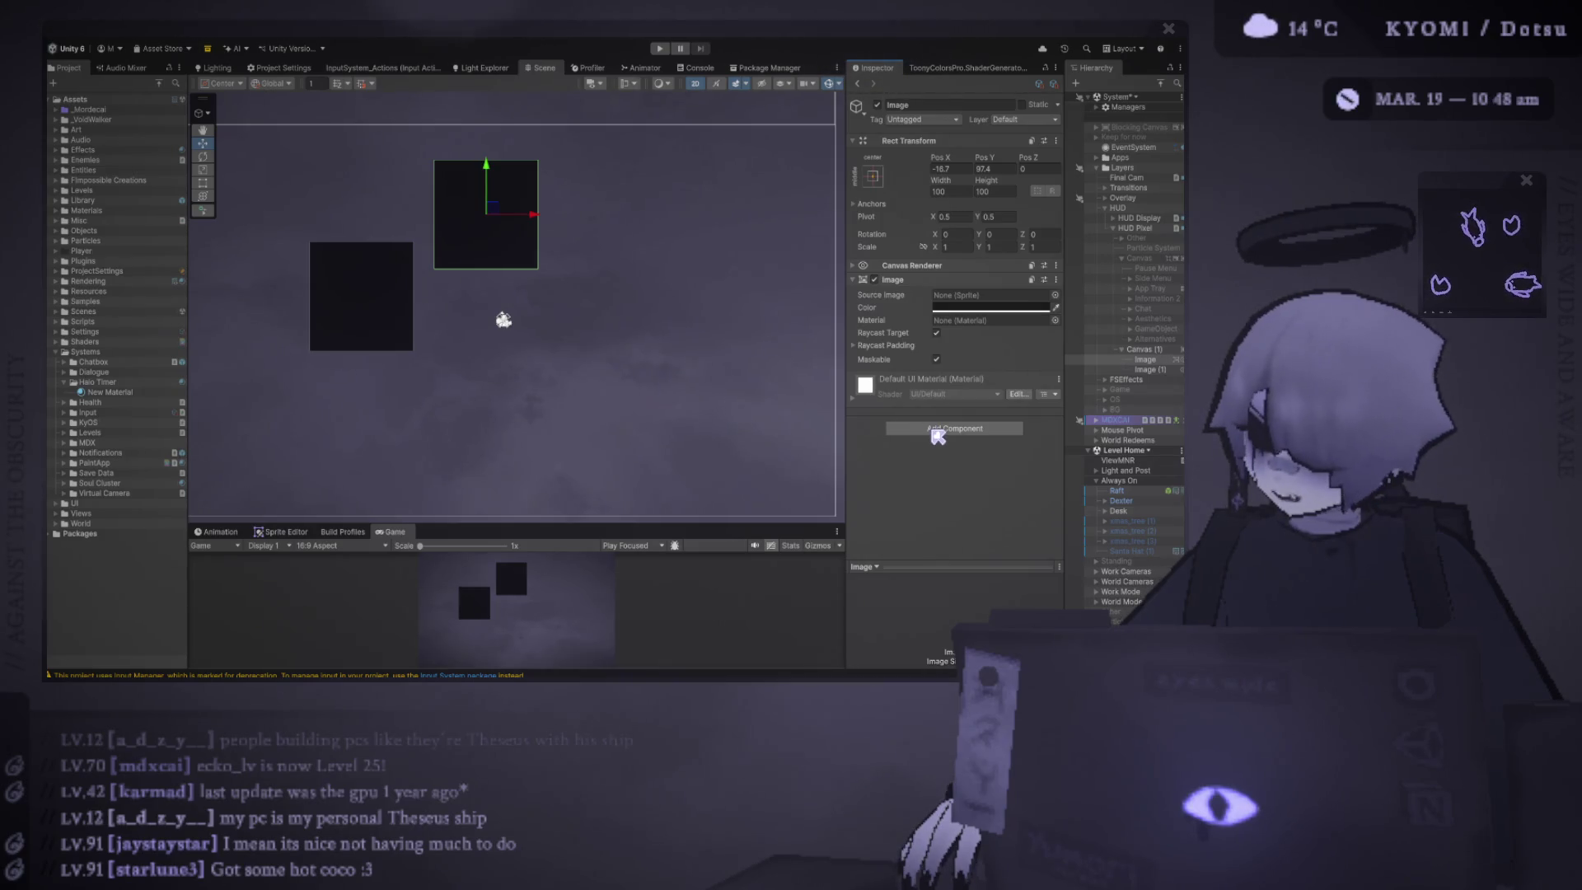
{"action": "mouse_move", "coordinate": [500, 229]}
{"action": "left_mouse_down"}
{"action": "mouse_move", "coordinate": [659, 286]}
{"action": "mouse_move", "coordinate": [611, 234]}
{"action": "left_mouse_up"}
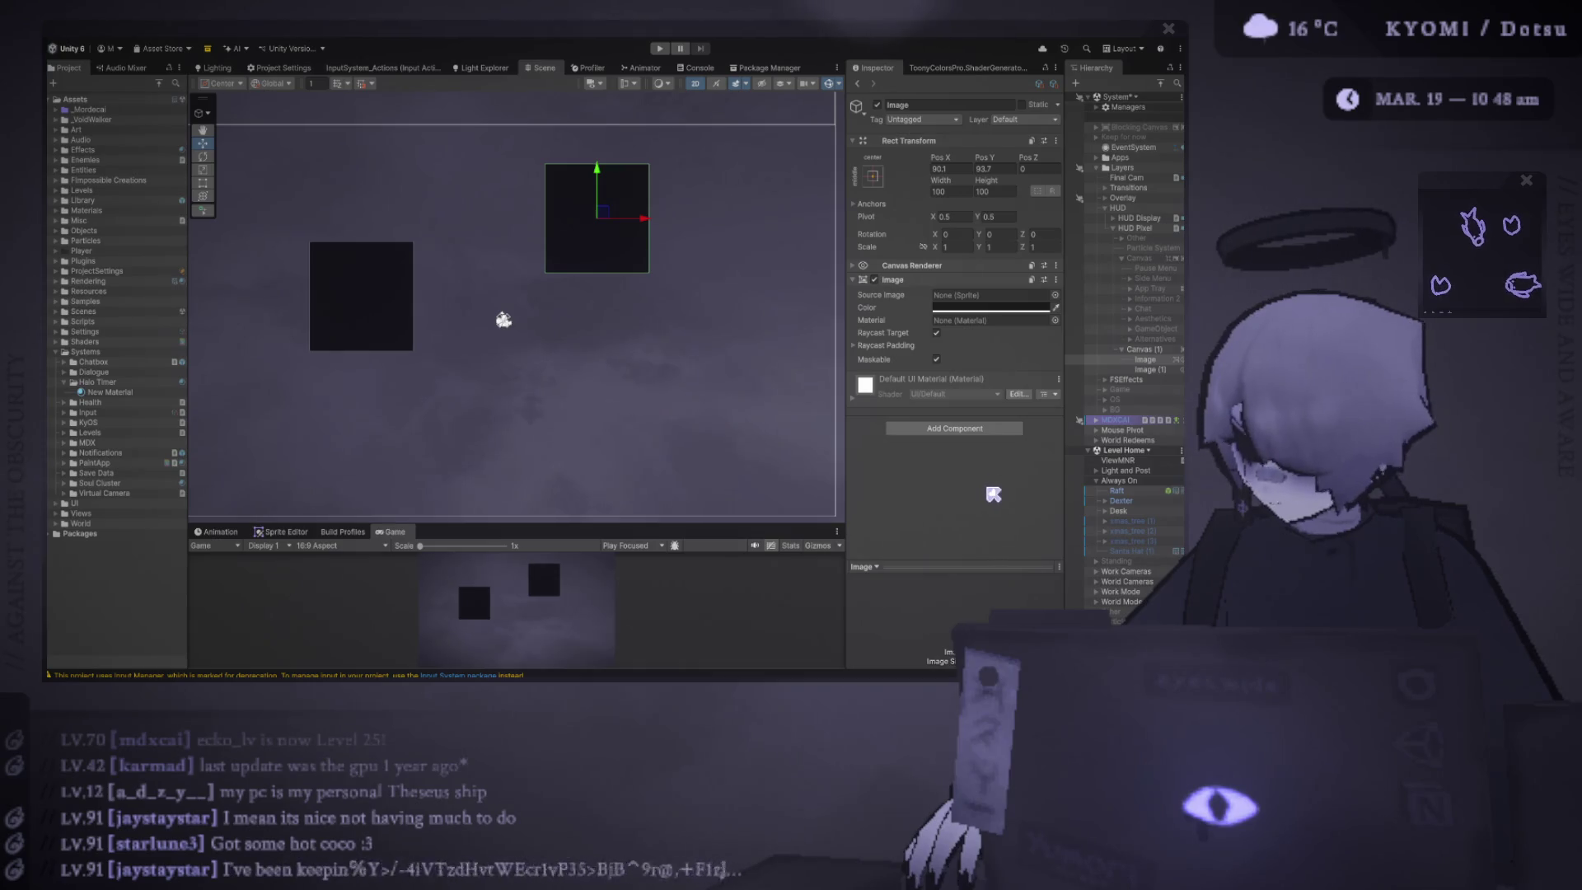
{"action": "left_click", "coordinate": [966, 465]}
- Move the rounded square down-left, expand its corner settings and enlarge the Game preview
{"action": "left_click_drag", "start_coordinate": [602, 213], "coordinate": [535, 271]}
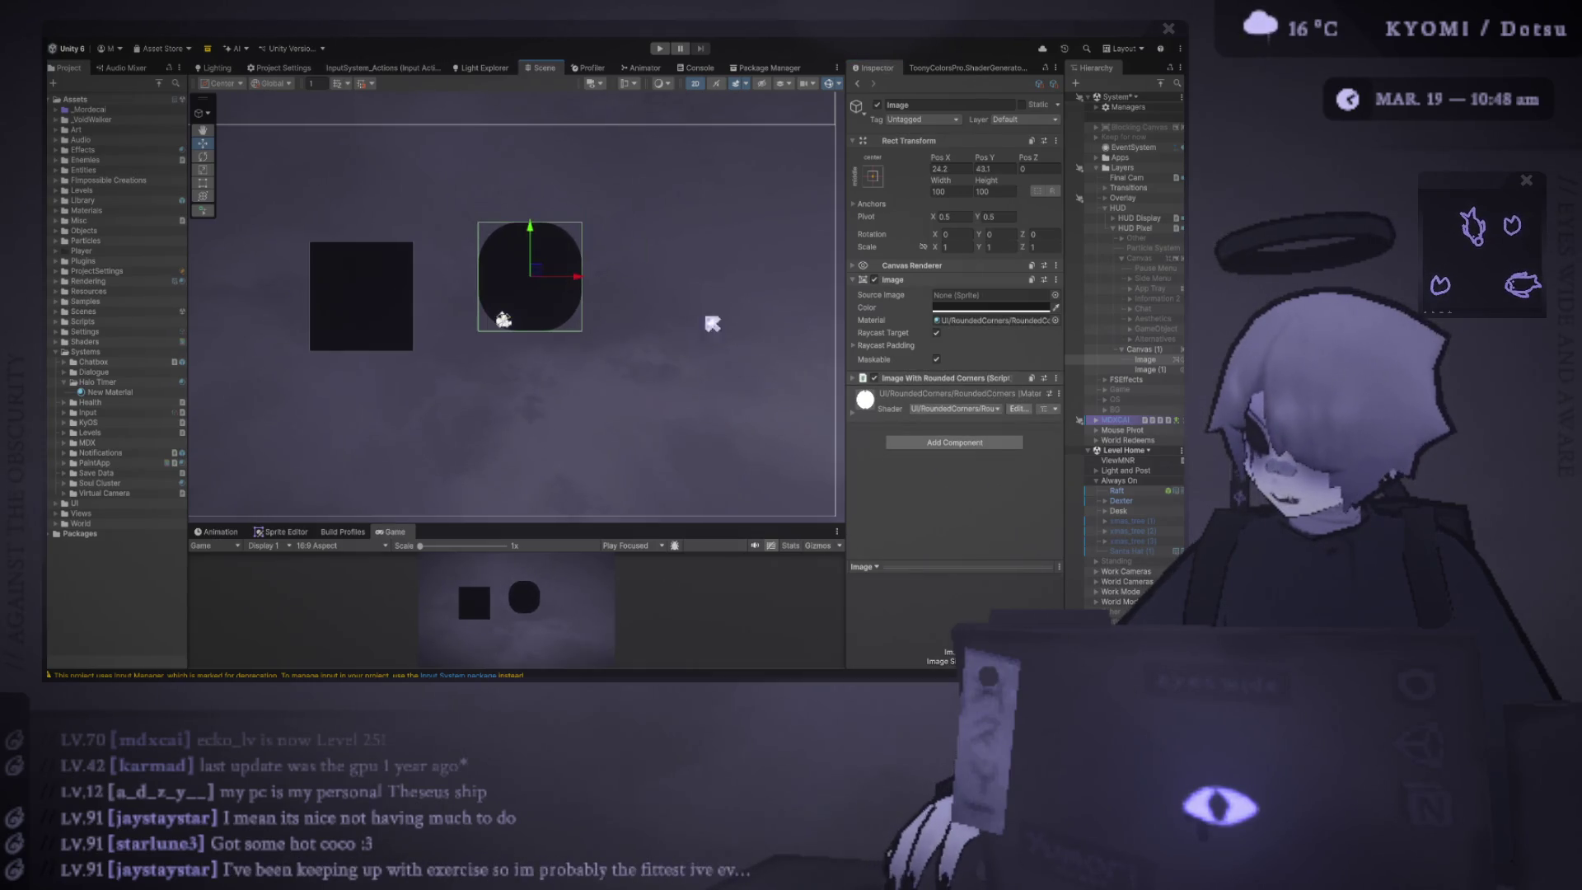
{"action": "left_click", "coordinate": [951, 378]}
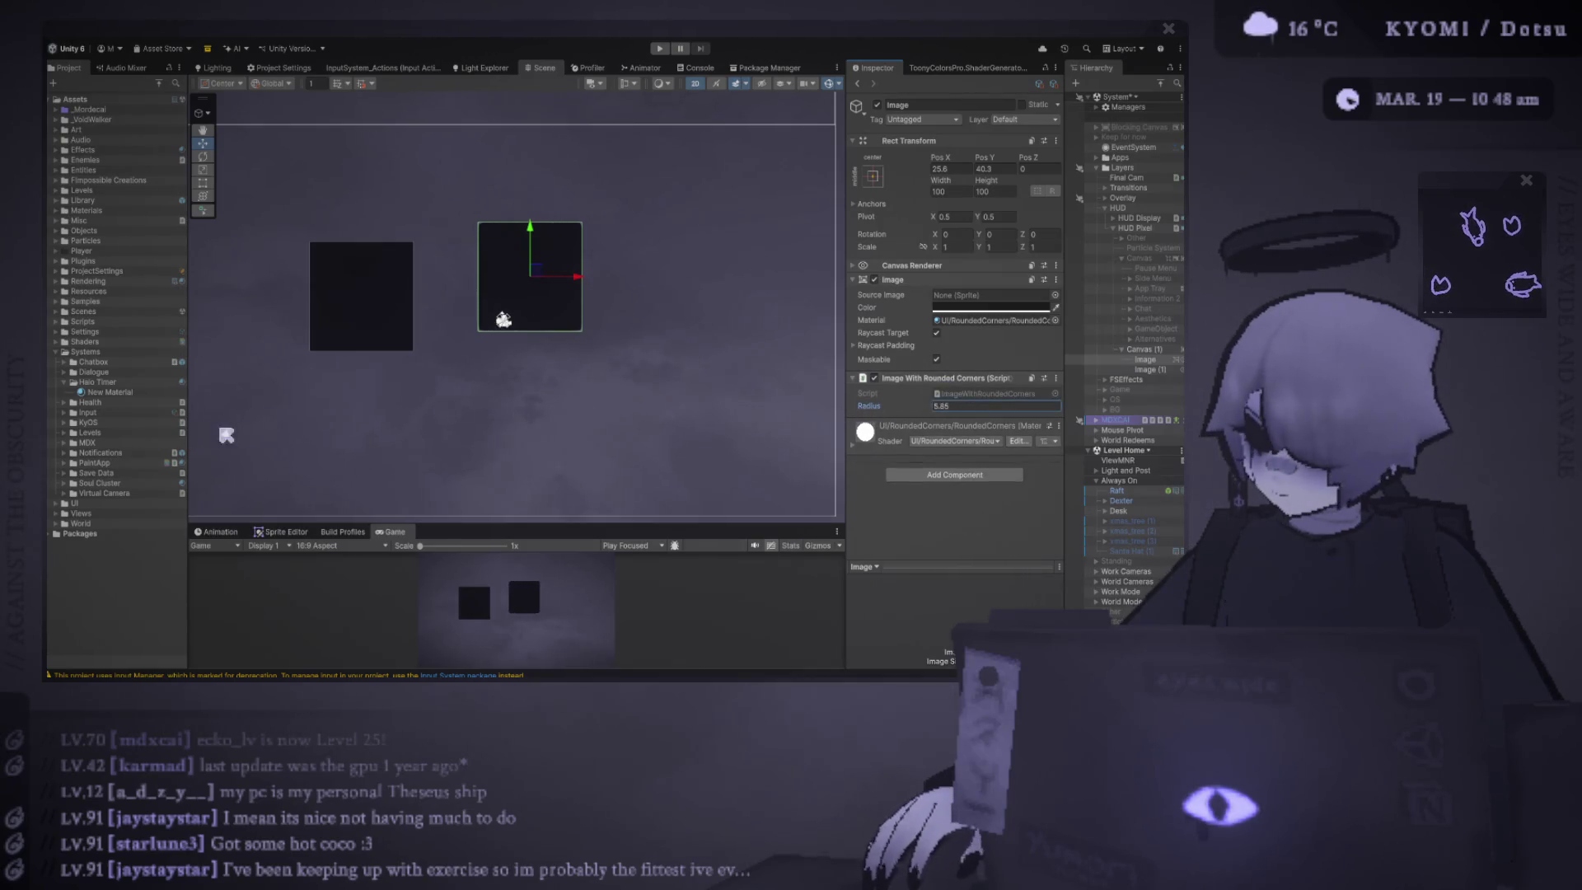
{"action": "left_click_drag", "start_coordinate": [631, 523], "coordinate": [630, 192]}
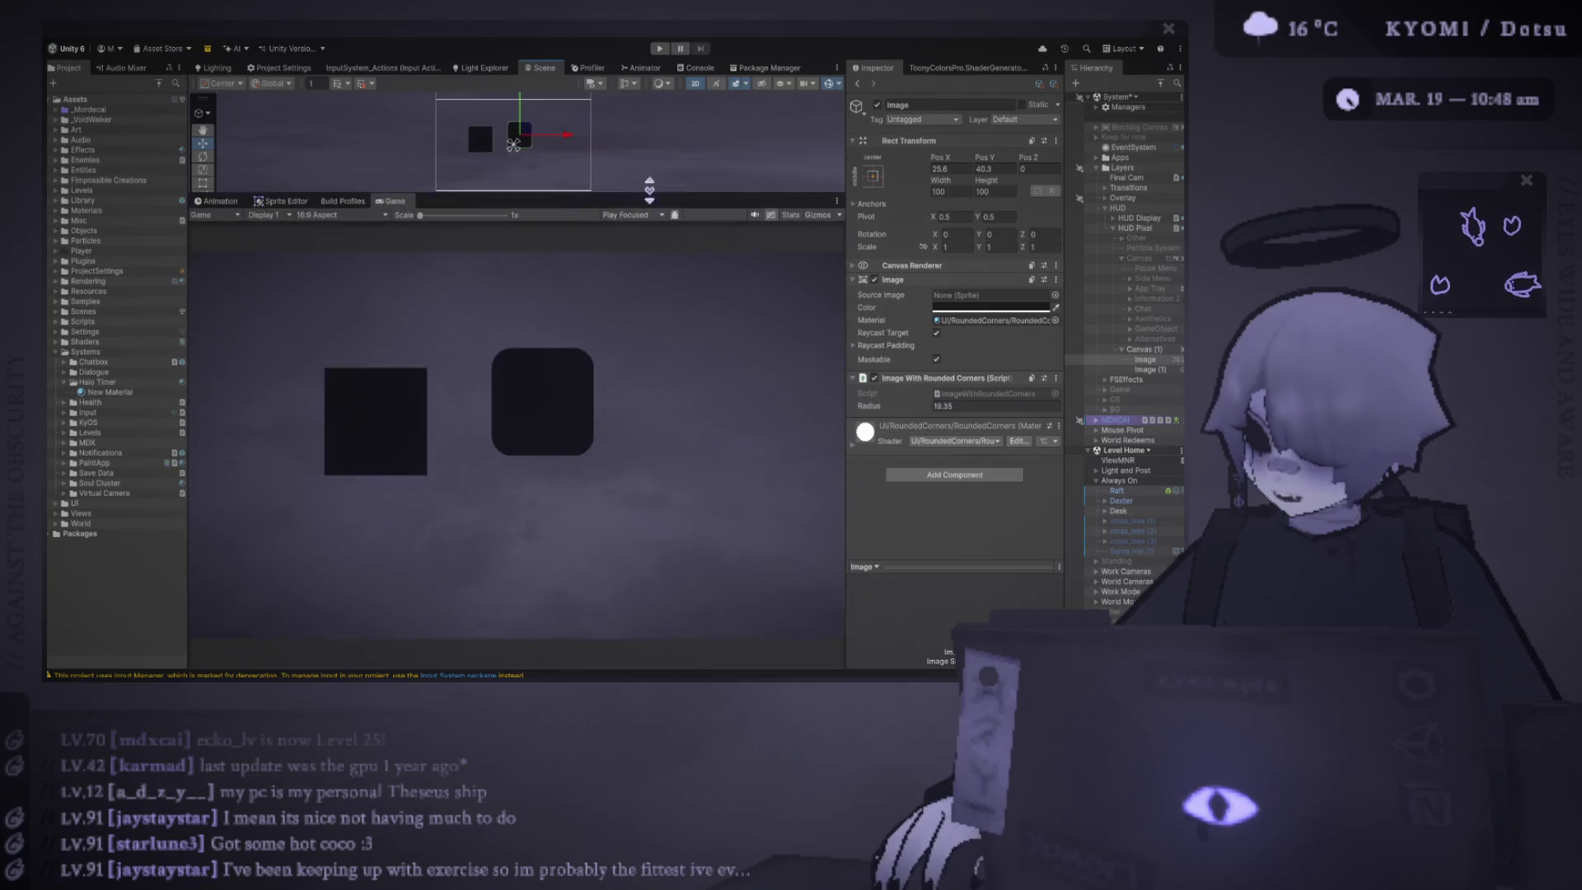
- Scrub the corner Radius through several values, settling on a smaller radius
{"action": "left_click_drag", "start_coordinate": [922, 404], "coordinate": [742, 395]}
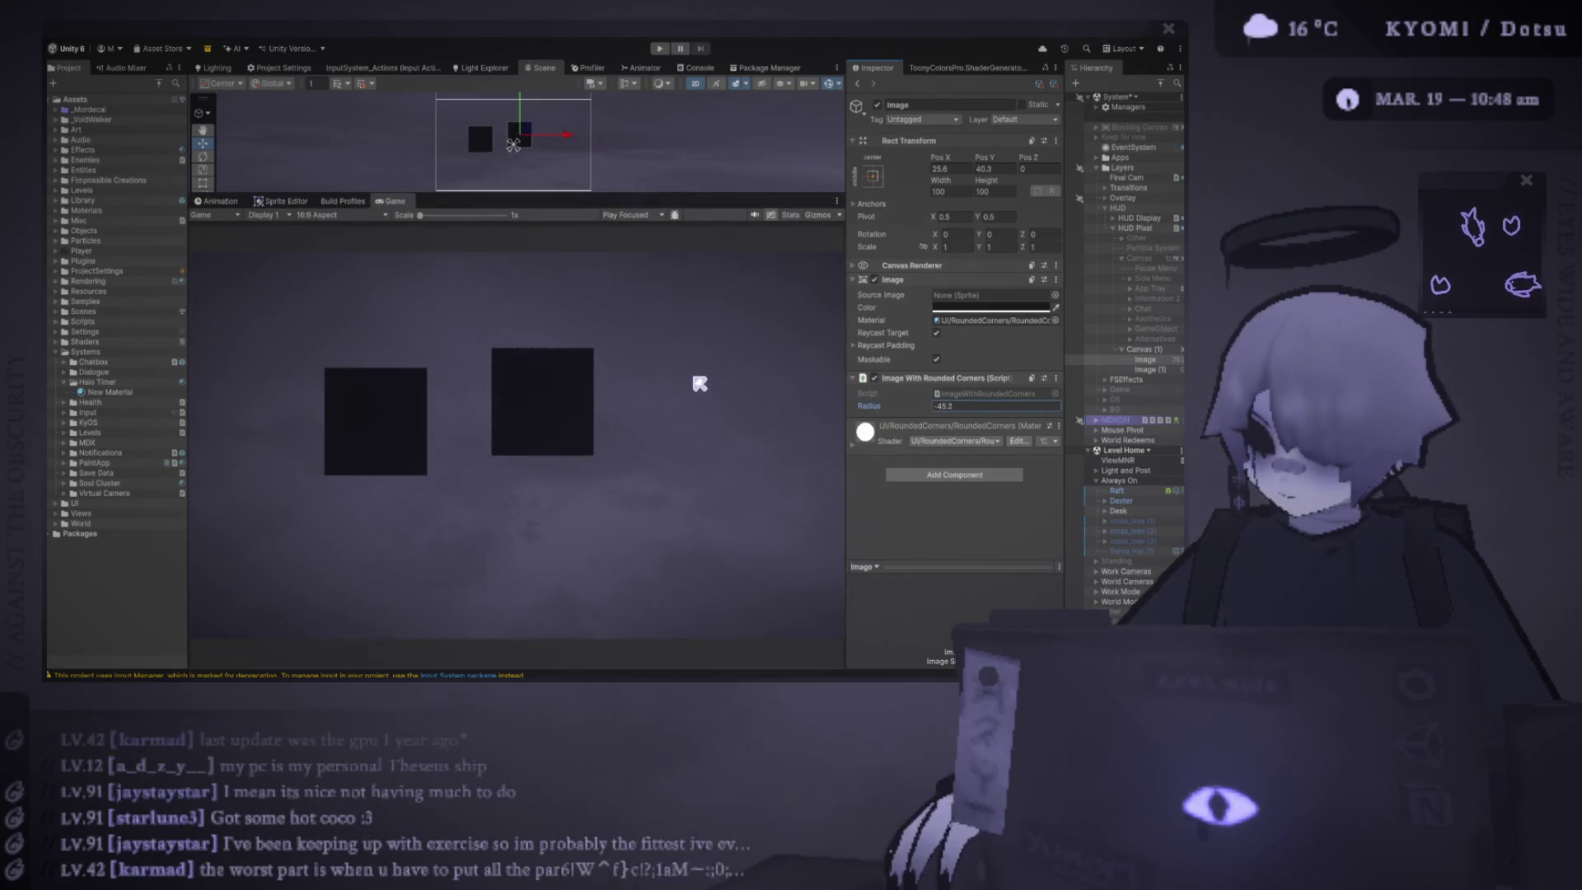
{"action": "left_click_drag", "start_coordinate": [924, 404], "coordinate": [688, 399]}
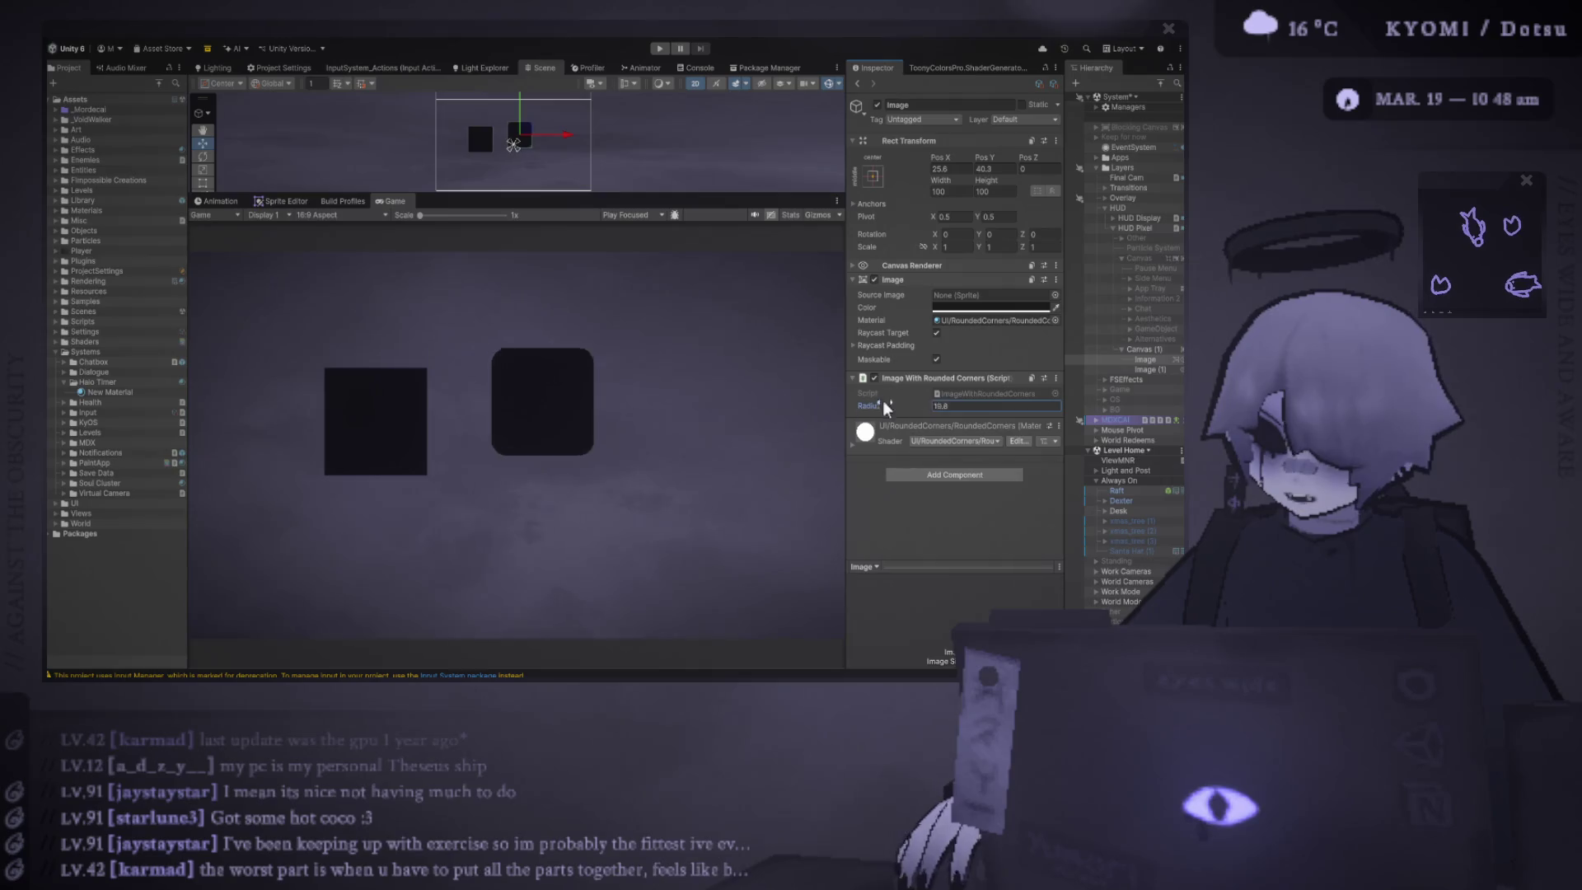
{"action": "left_click_drag", "start_coordinate": [883, 406], "coordinate": [921, 389]}
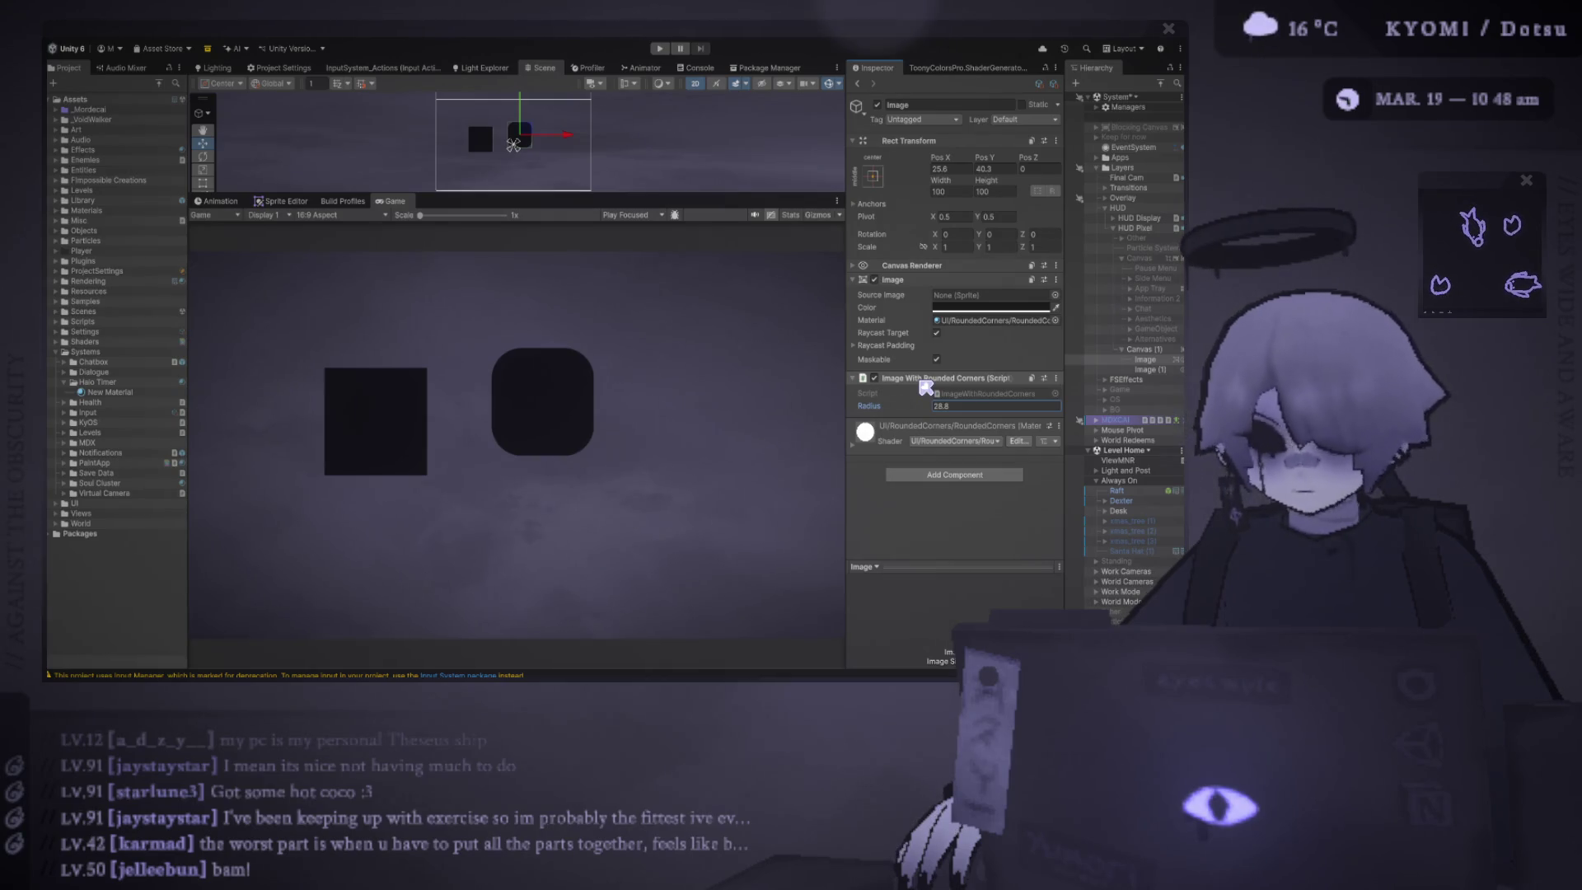
{"action": "left_click_drag", "start_coordinate": [879, 411], "coordinate": [664, 406]}
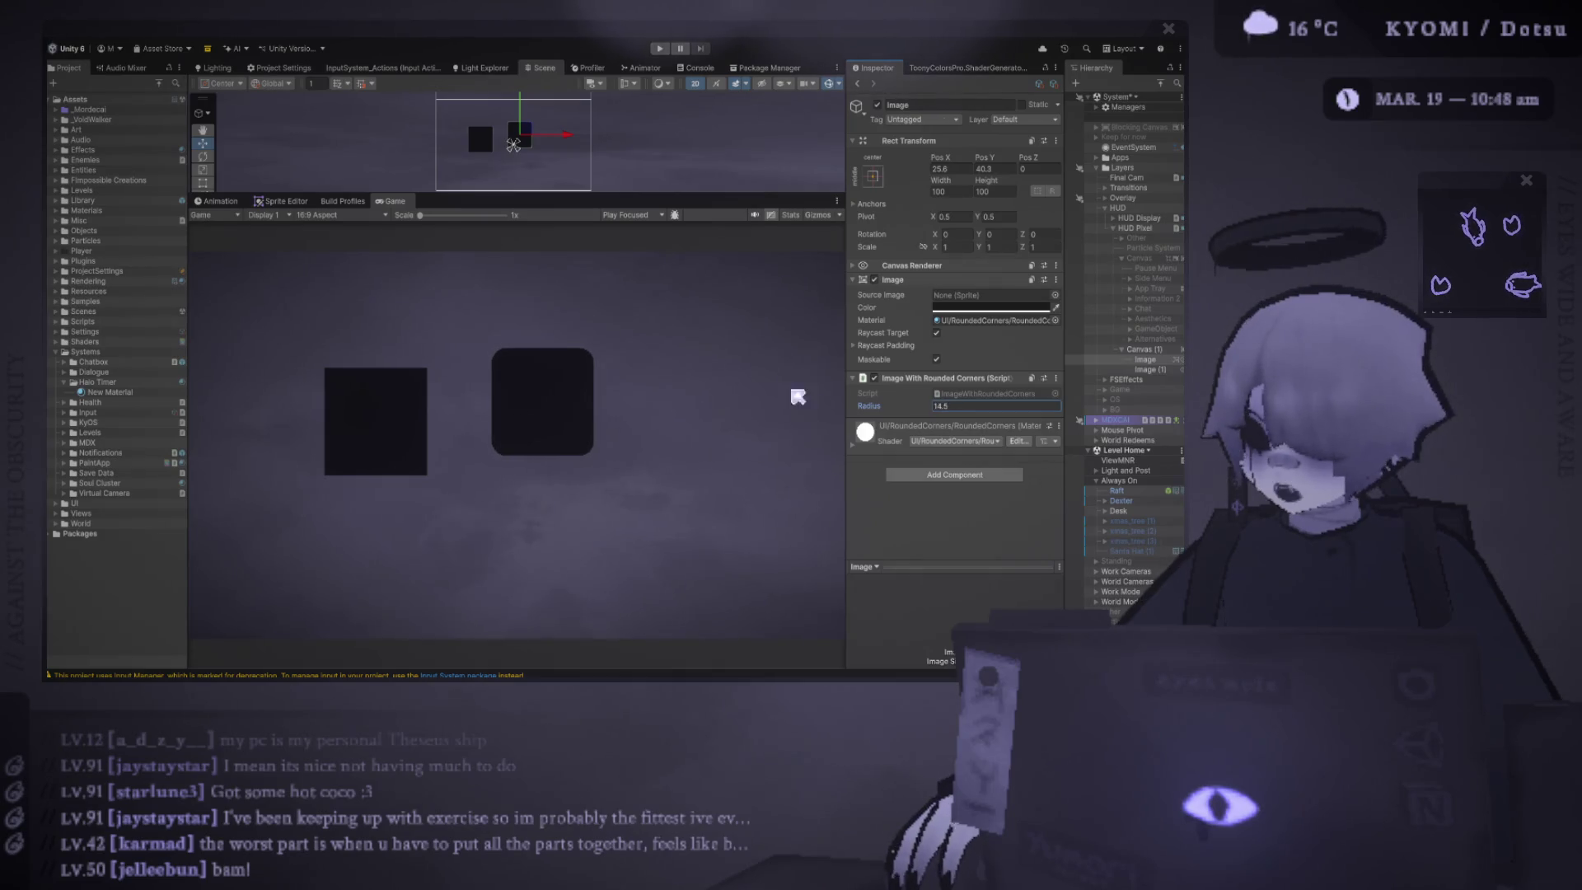
- Nudge the square, remove the rounded-corners component and paste an independent-corners one
{"action": "mouse_move", "coordinate": [521, 134]}
{"action": "left_mouse_down"}
{"action": "mouse_move", "coordinate": [538, 140]}
{"action": "mouse_move", "coordinate": [523, 130]}
{"action": "left_mouse_up"}
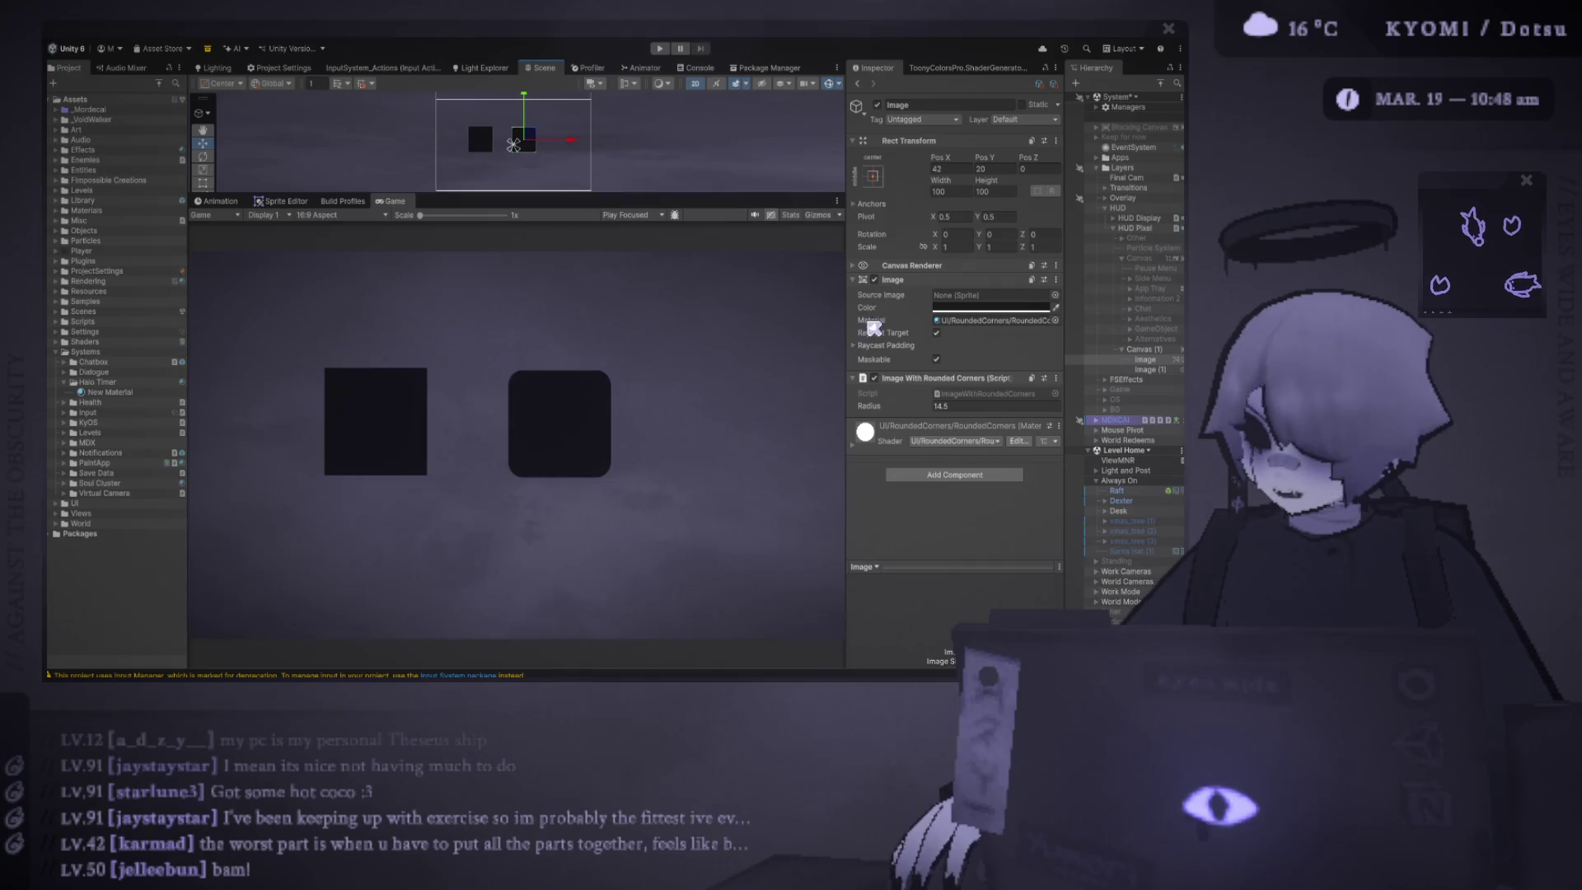
{"action": "left_click", "coordinate": [1055, 380]}
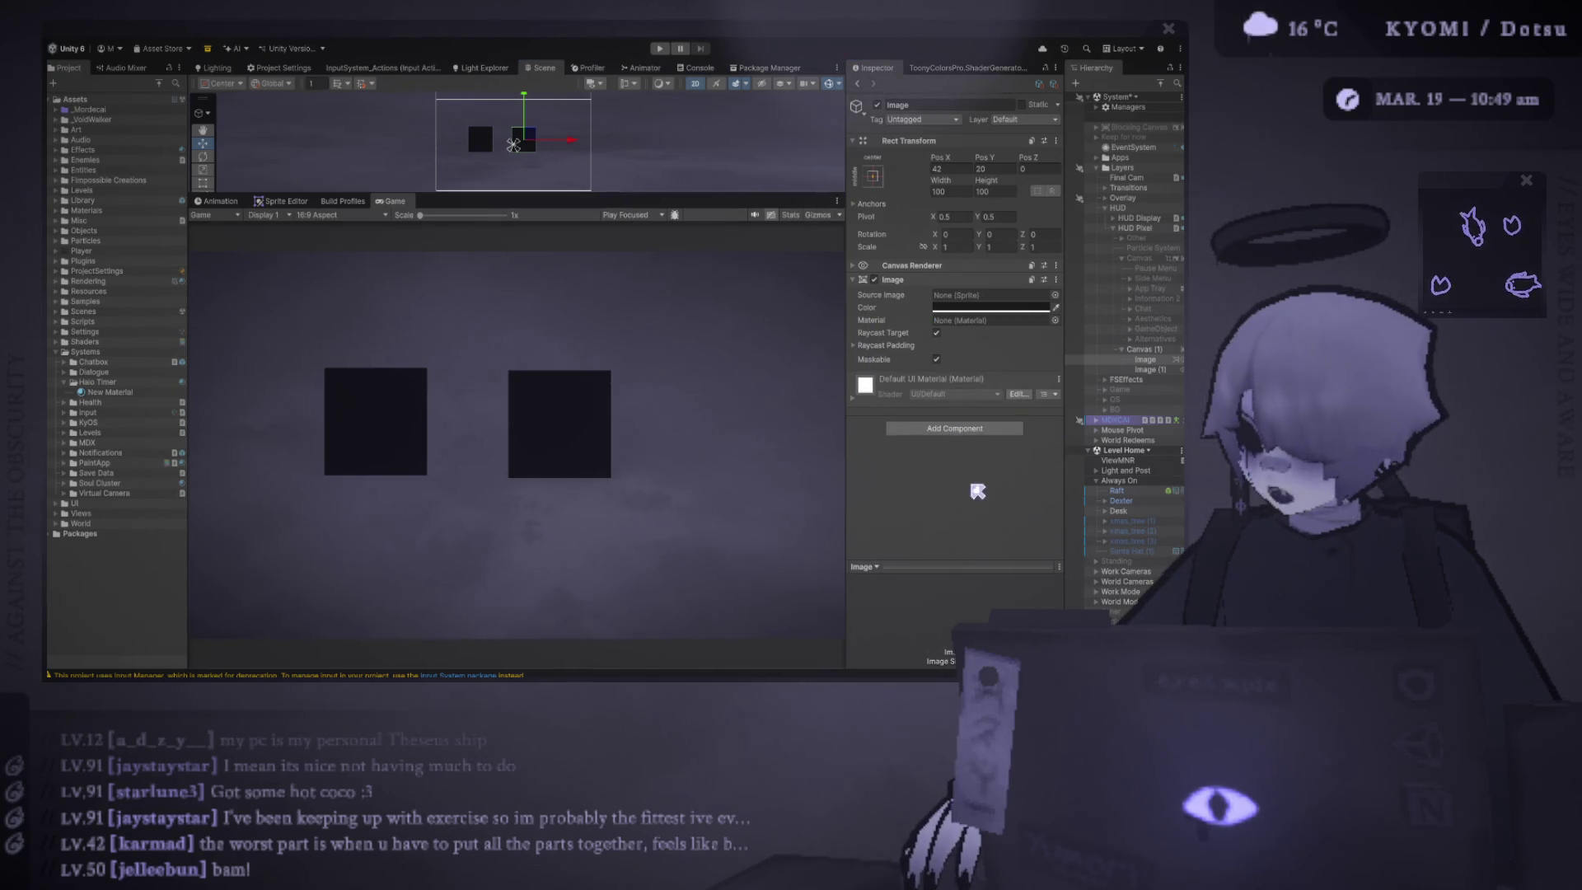
{"action": "key", "text": "ctrl+v"}
- Adjust individual corner radii of the independent rounded-corners component, sharpening and re-rounding corners
{"action": "left_click", "coordinate": [865, 410]}
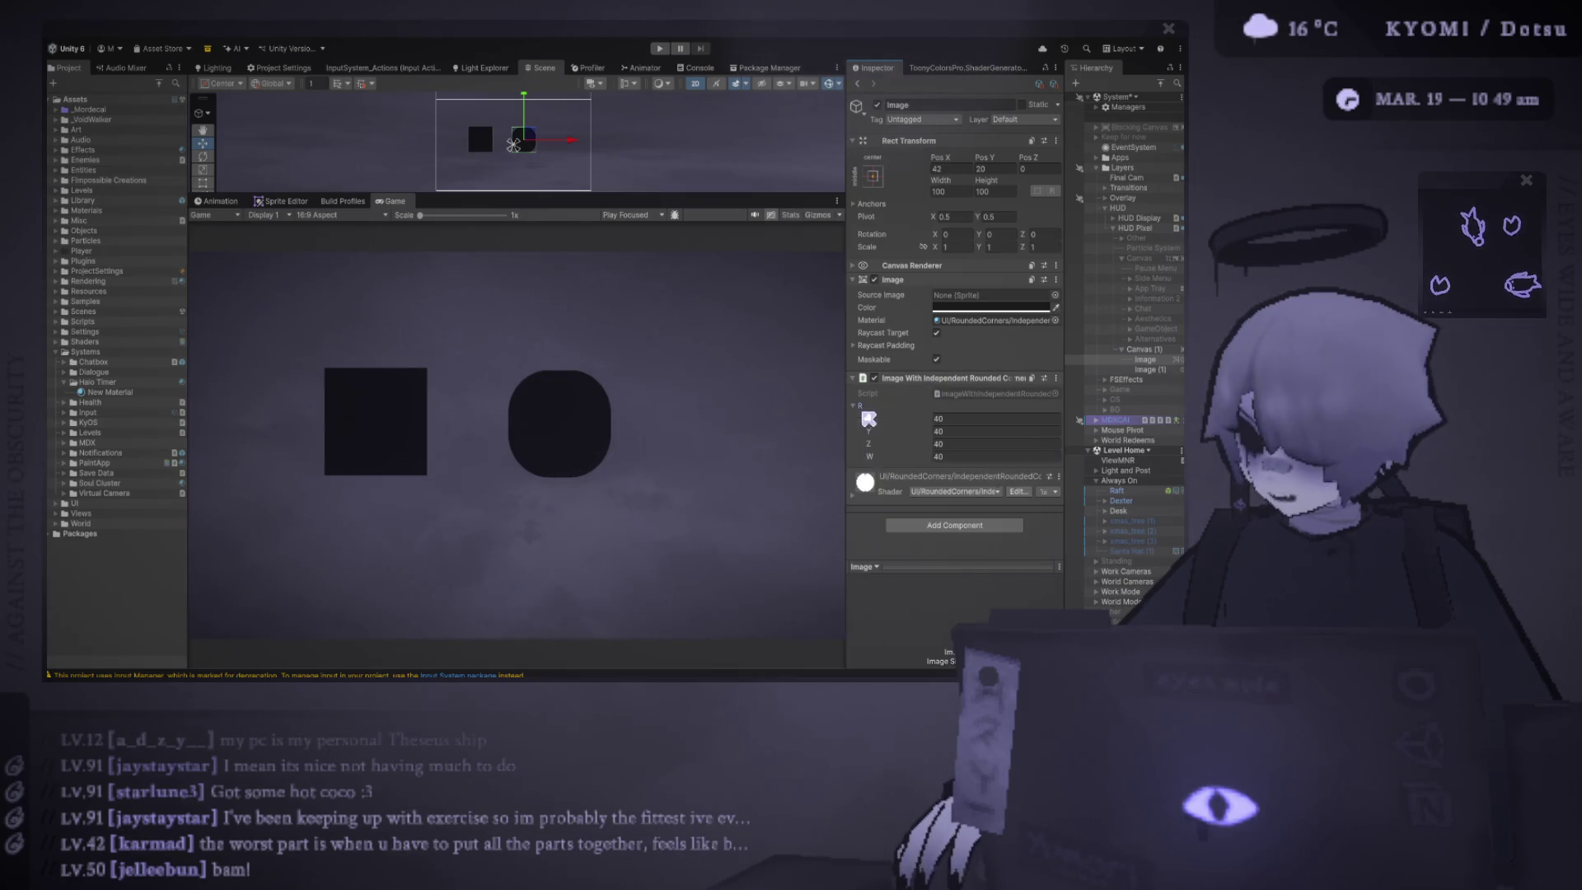
{"action": "mouse_move", "coordinate": [869, 419]}
{"action": "left_mouse_down"}
{"action": "mouse_move", "coordinate": [817, 459]}
{"action": "mouse_move", "coordinate": [285, 439]}
{"action": "left_mouse_up"}
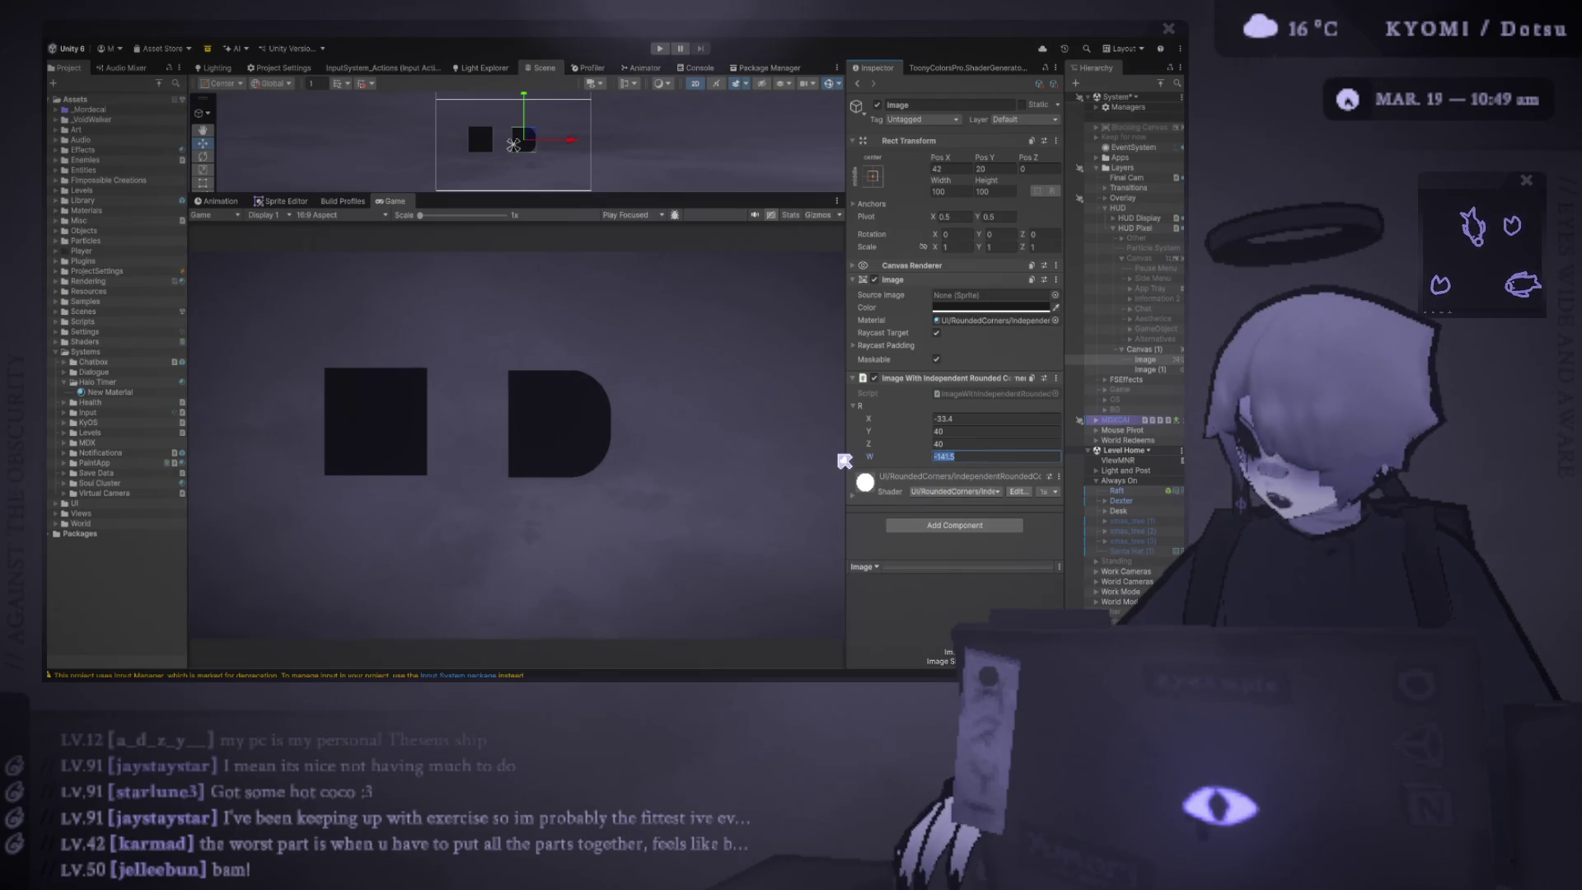
{"action": "key", "text": "ctrl+z"}
{"action": "left_click_drag", "start_coordinate": [870, 444], "coordinate": [624, 435]}
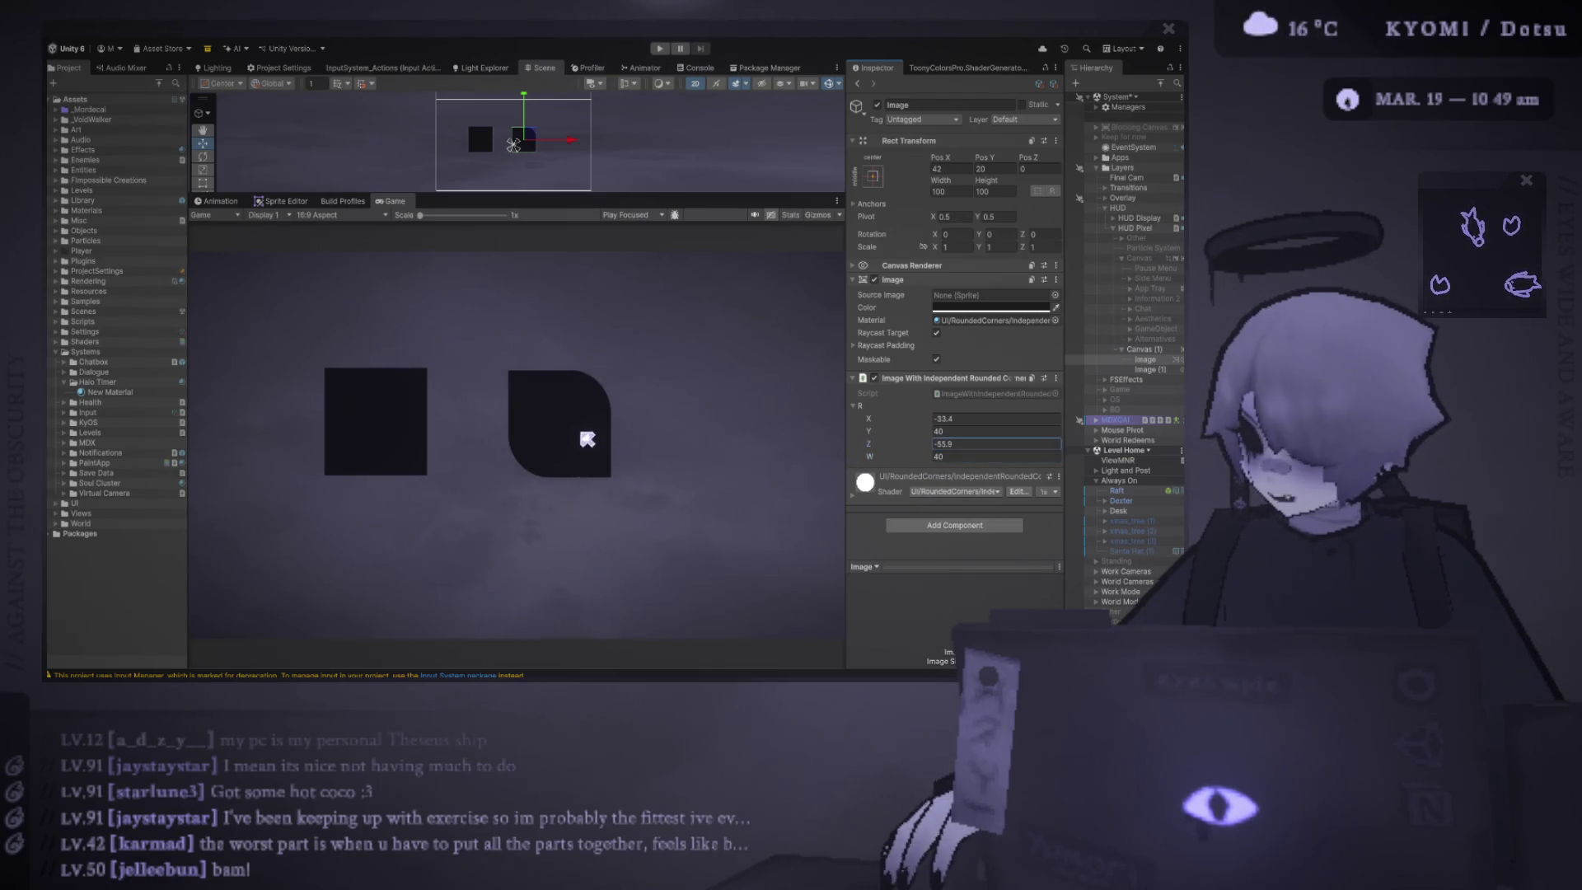
{"action": "left_click_drag", "start_coordinate": [522, 139], "coordinate": [543, 124]}
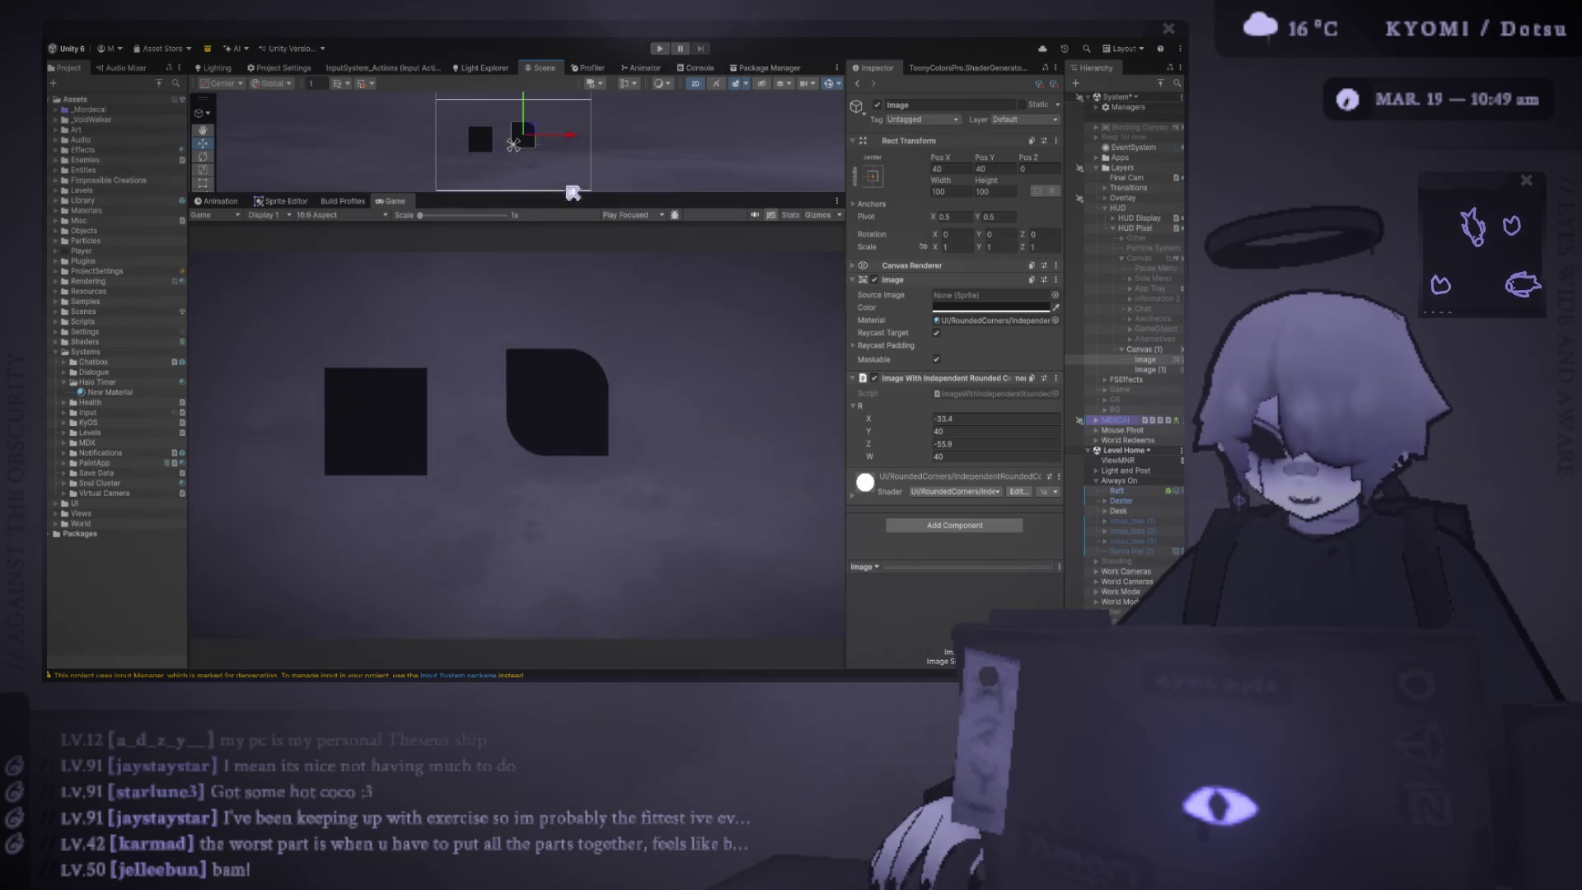
{"action": "mouse_move", "coordinate": [869, 419]}
{"action": "left_mouse_down"}
{"action": "mouse_move", "coordinate": [1165, 432]}
{"action": "mouse_move", "coordinate": [922, 404]}
{"action": "mouse_move", "coordinate": [857, 435]}
{"action": "left_mouse_up"}
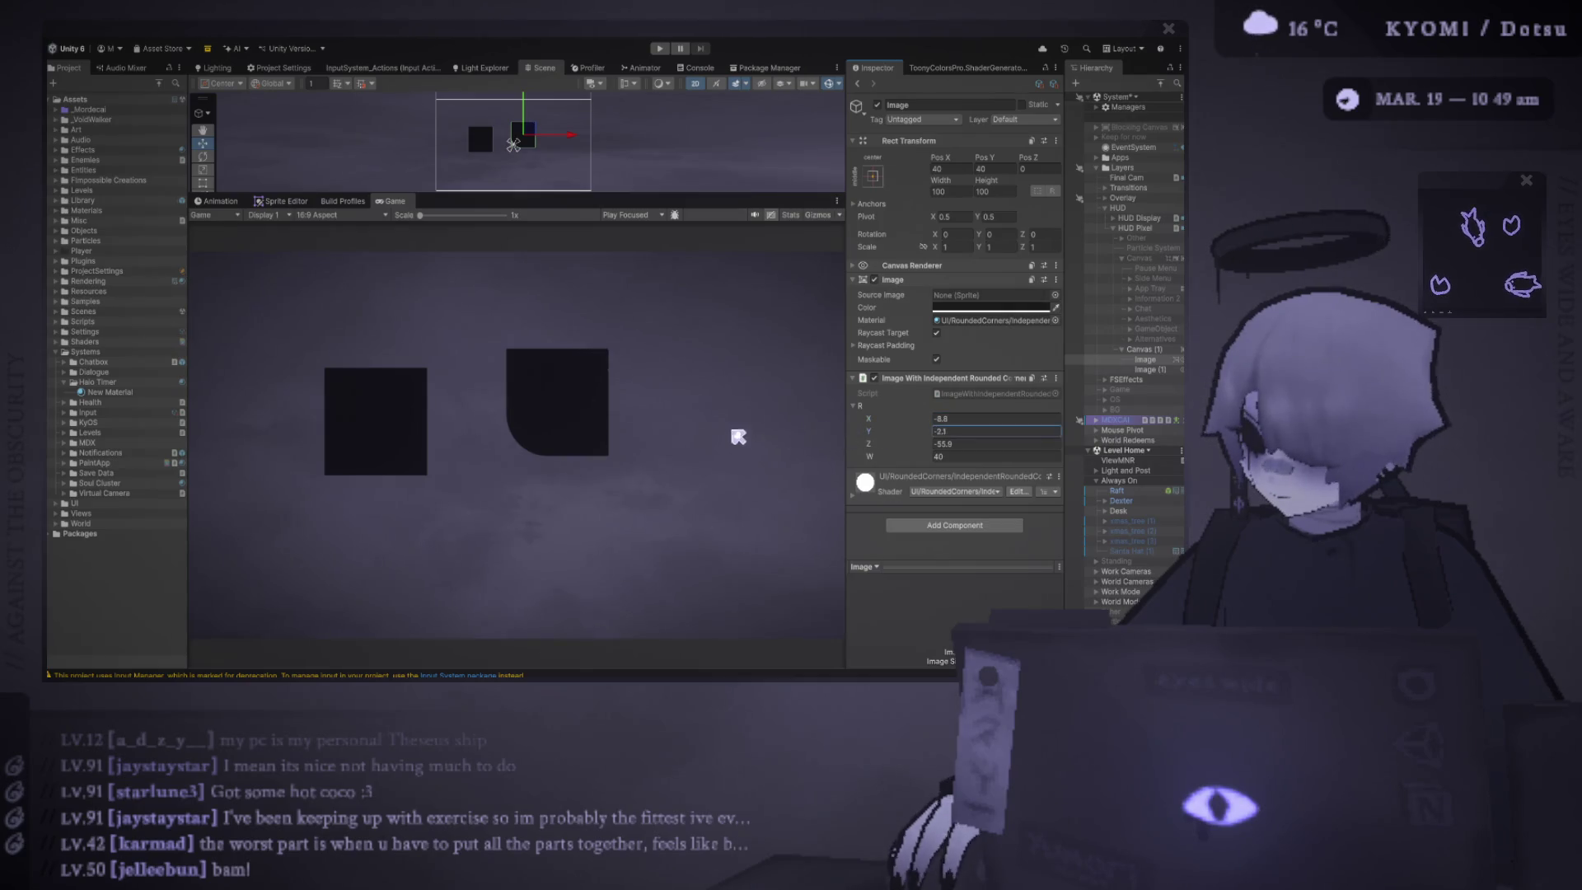
{"action": "left_click_drag", "start_coordinate": [737, 437], "coordinate": [848, 449]}
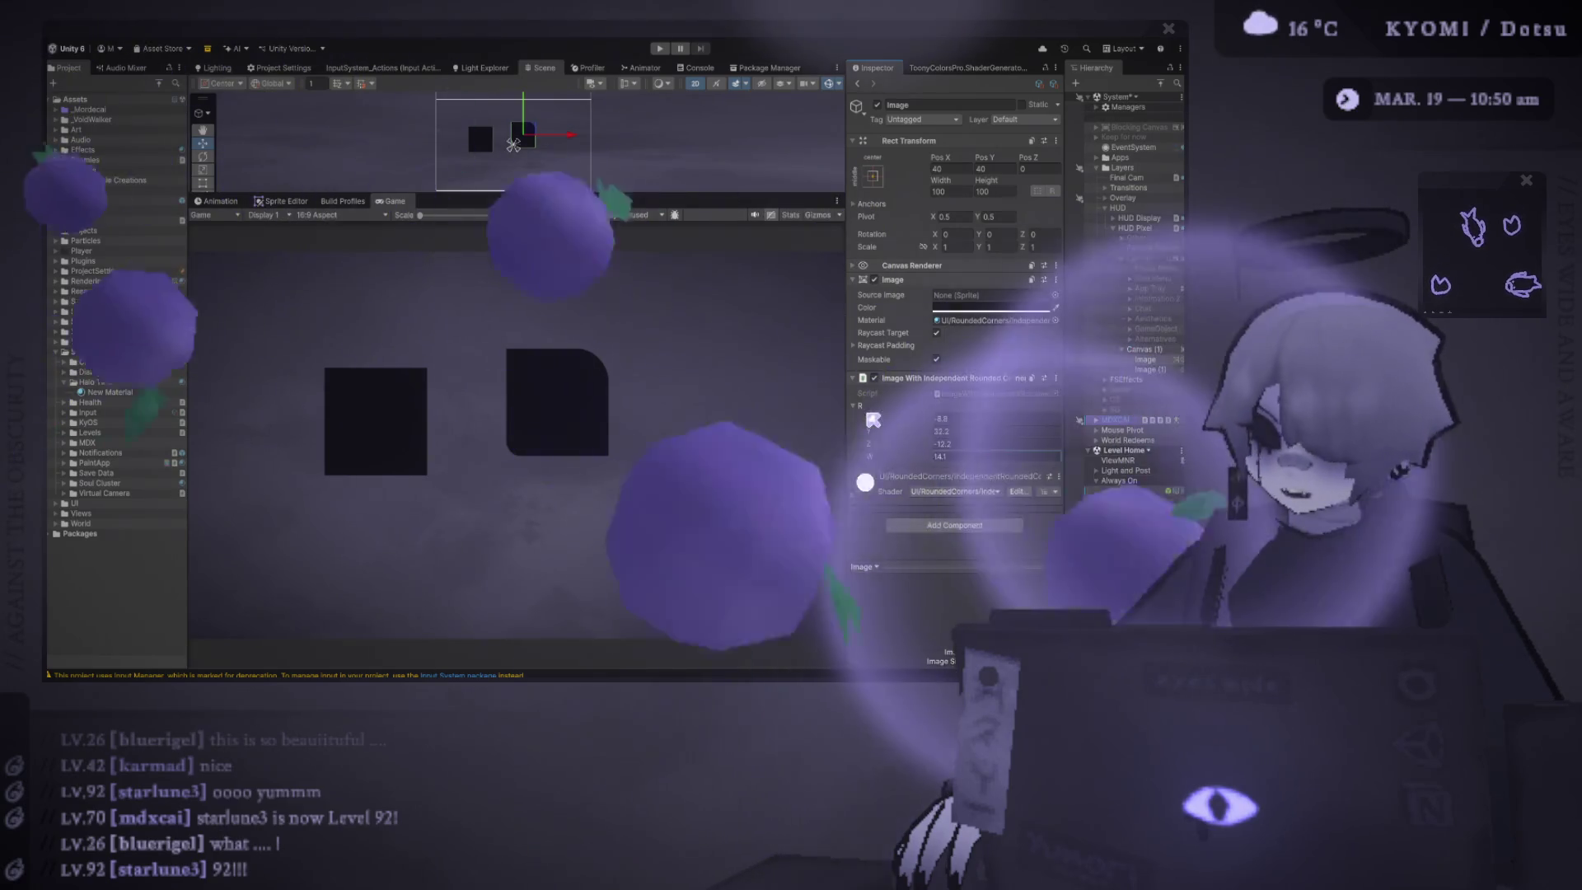
- Reselect the rounded Image, collapse the independent rounded-corners component and remove it
{"action": "left_click", "coordinate": [1158, 371]}
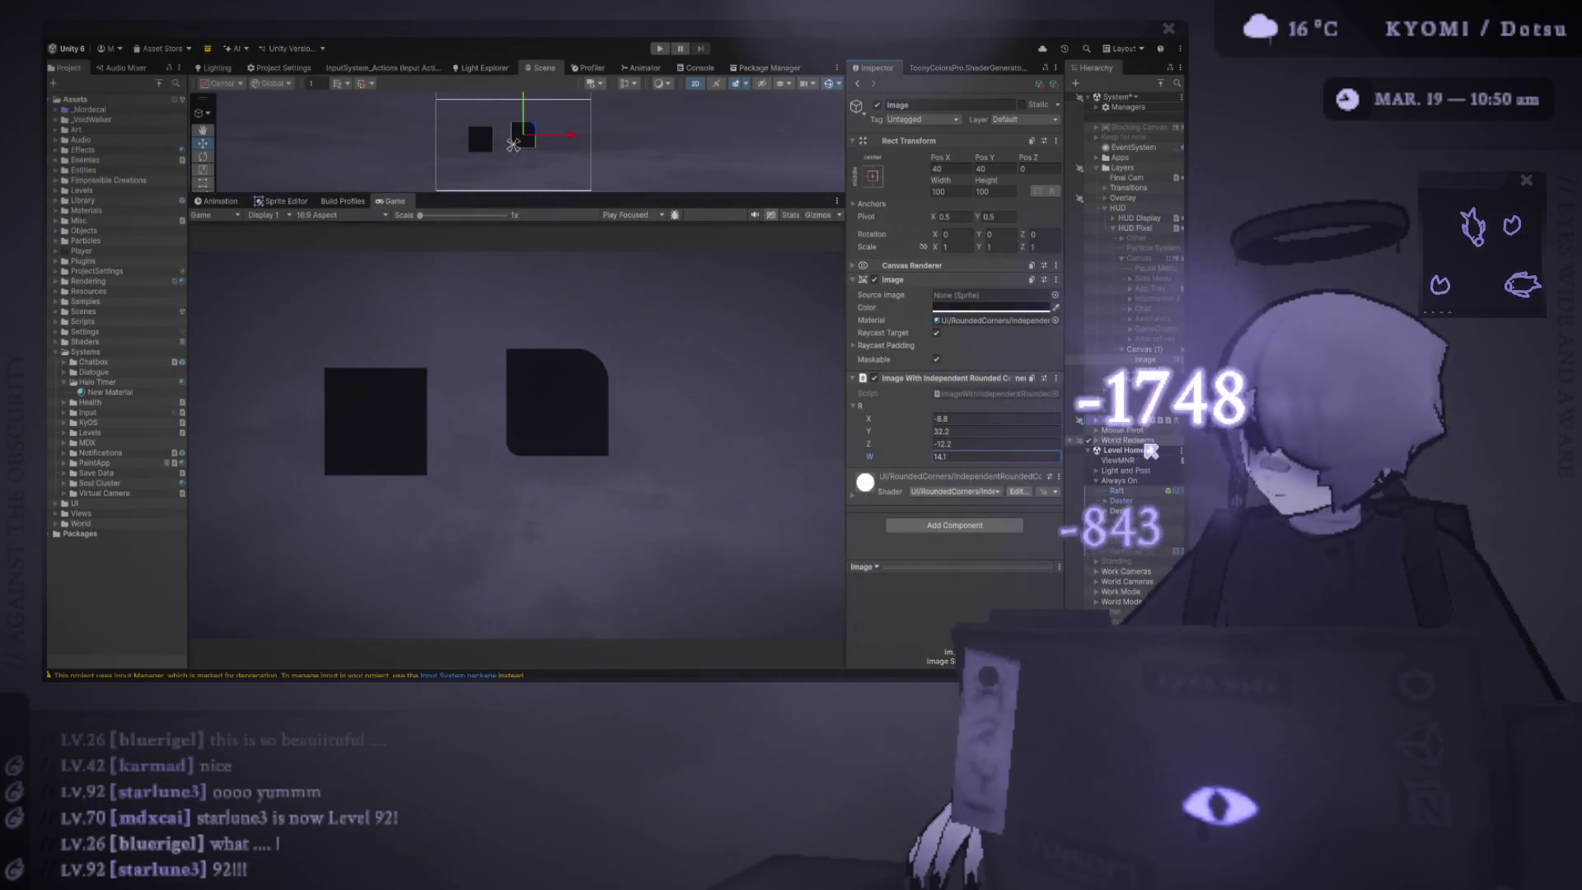
{"action": "left_click", "coordinate": [1157, 363]}
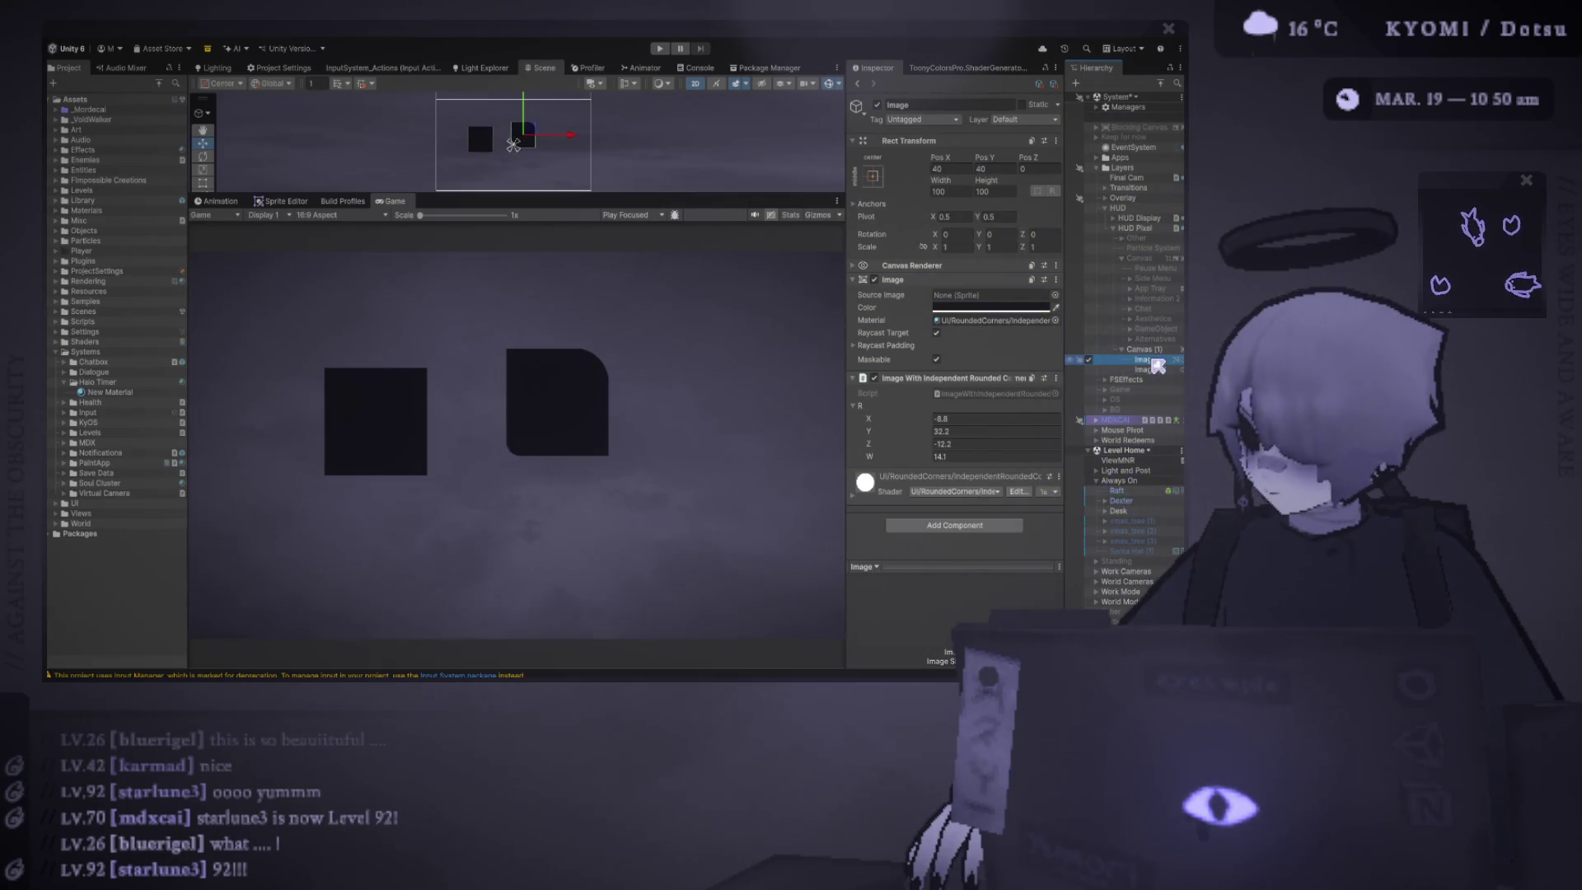
{"action": "left_click", "coordinate": [1060, 383]}
{"action": "key", "text": "ctrl+z"}
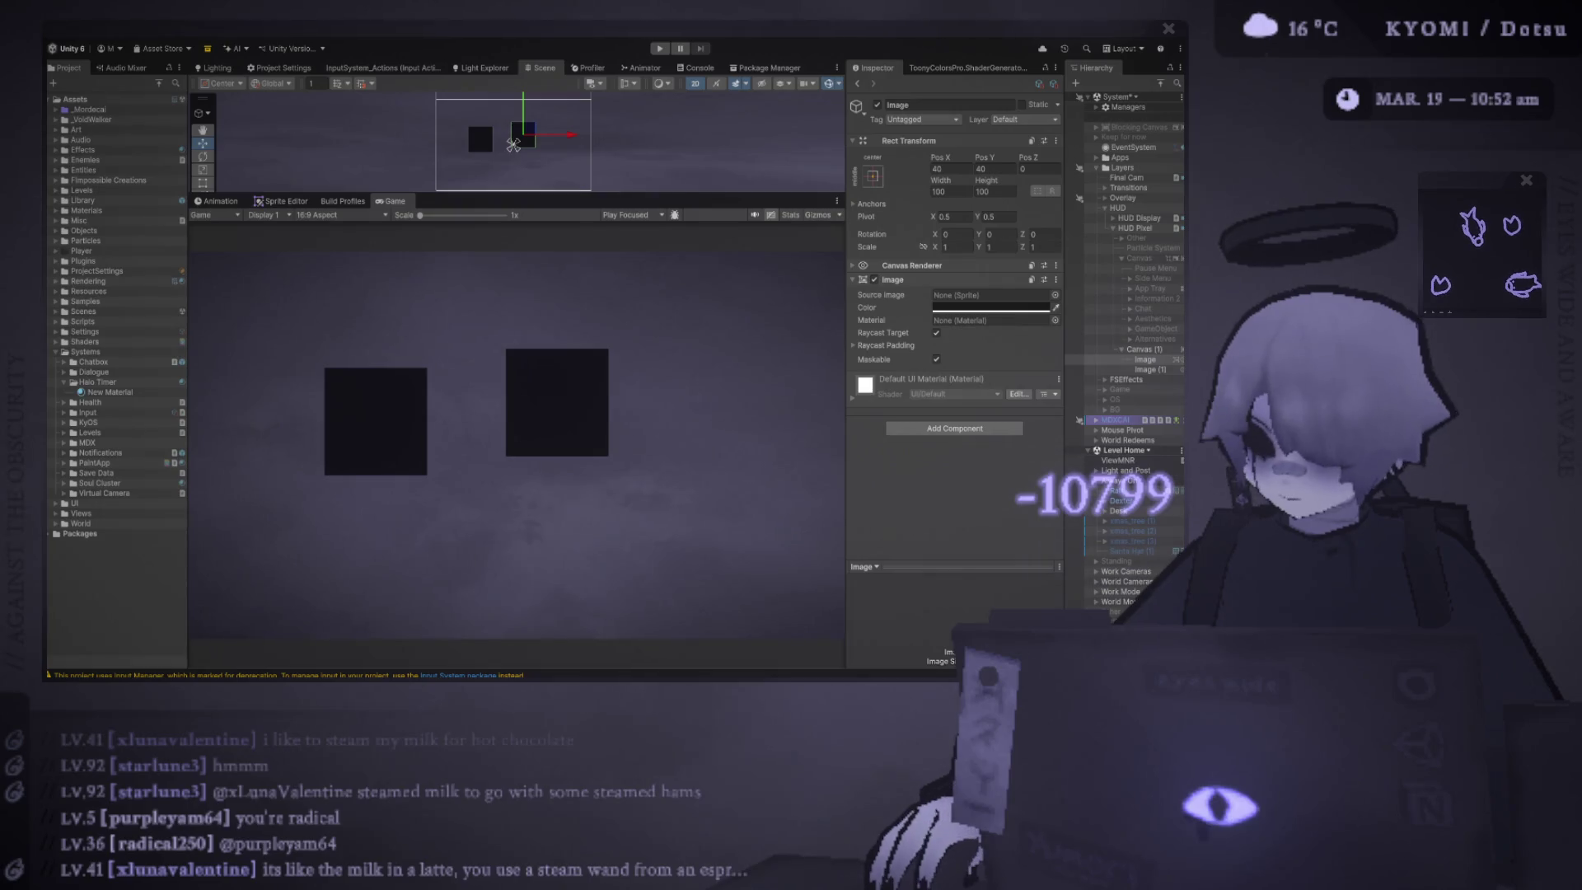
- Drag the Scene/Game splitter down to heighten the Scene view and recentre the canvas
{"action": "left_click_drag", "start_coordinate": [530, 201], "coordinate": [531, 326]}
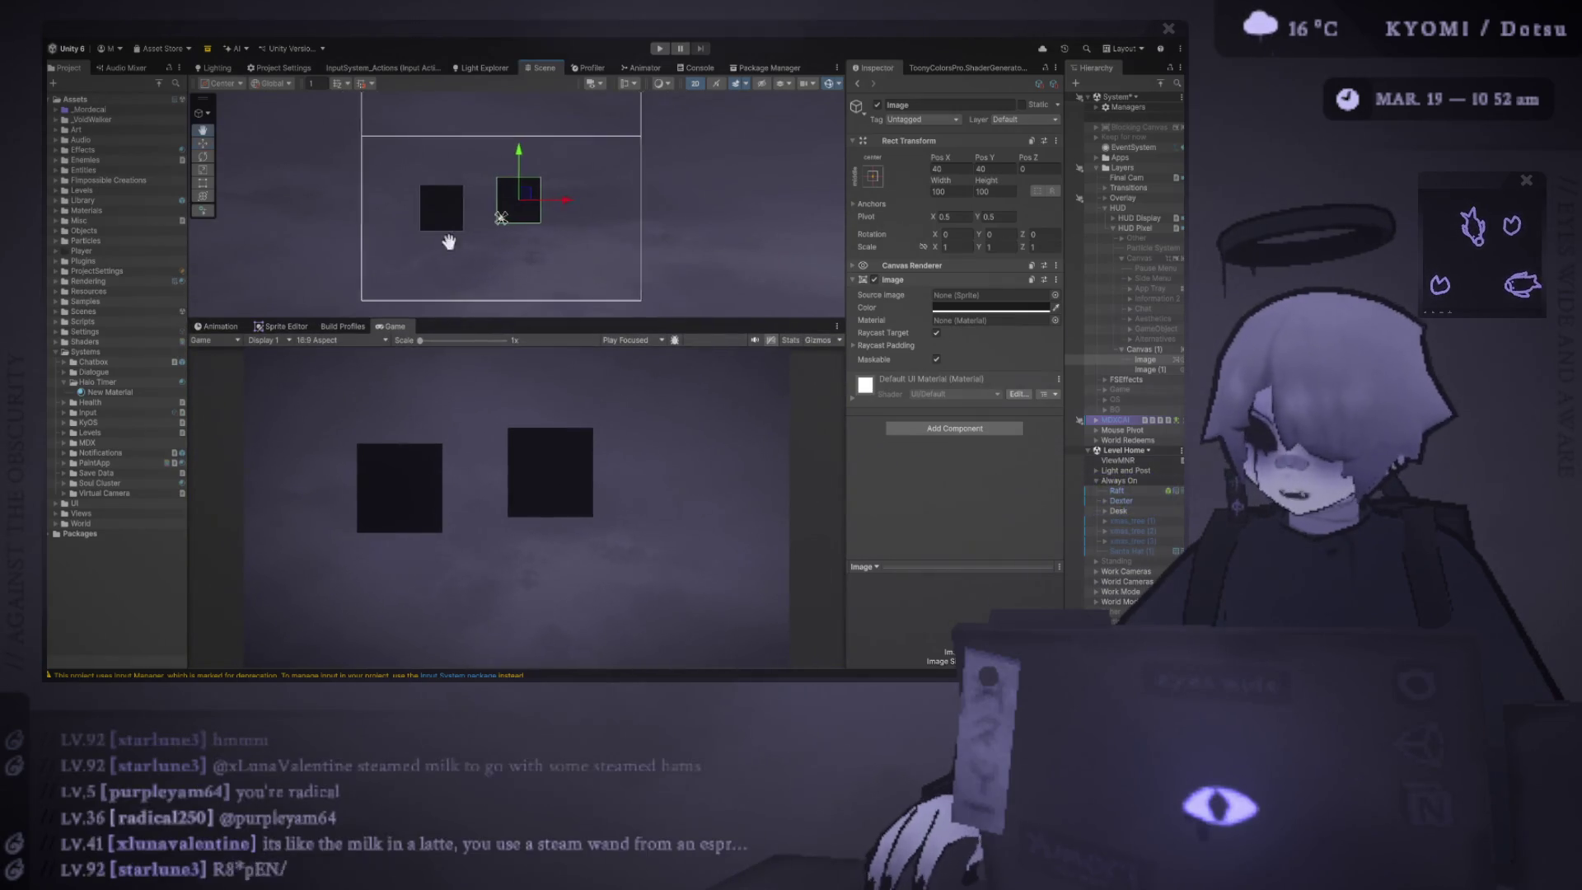
{"action": "left_click_drag", "start_coordinate": [476, 198], "coordinate": [452, 214]}
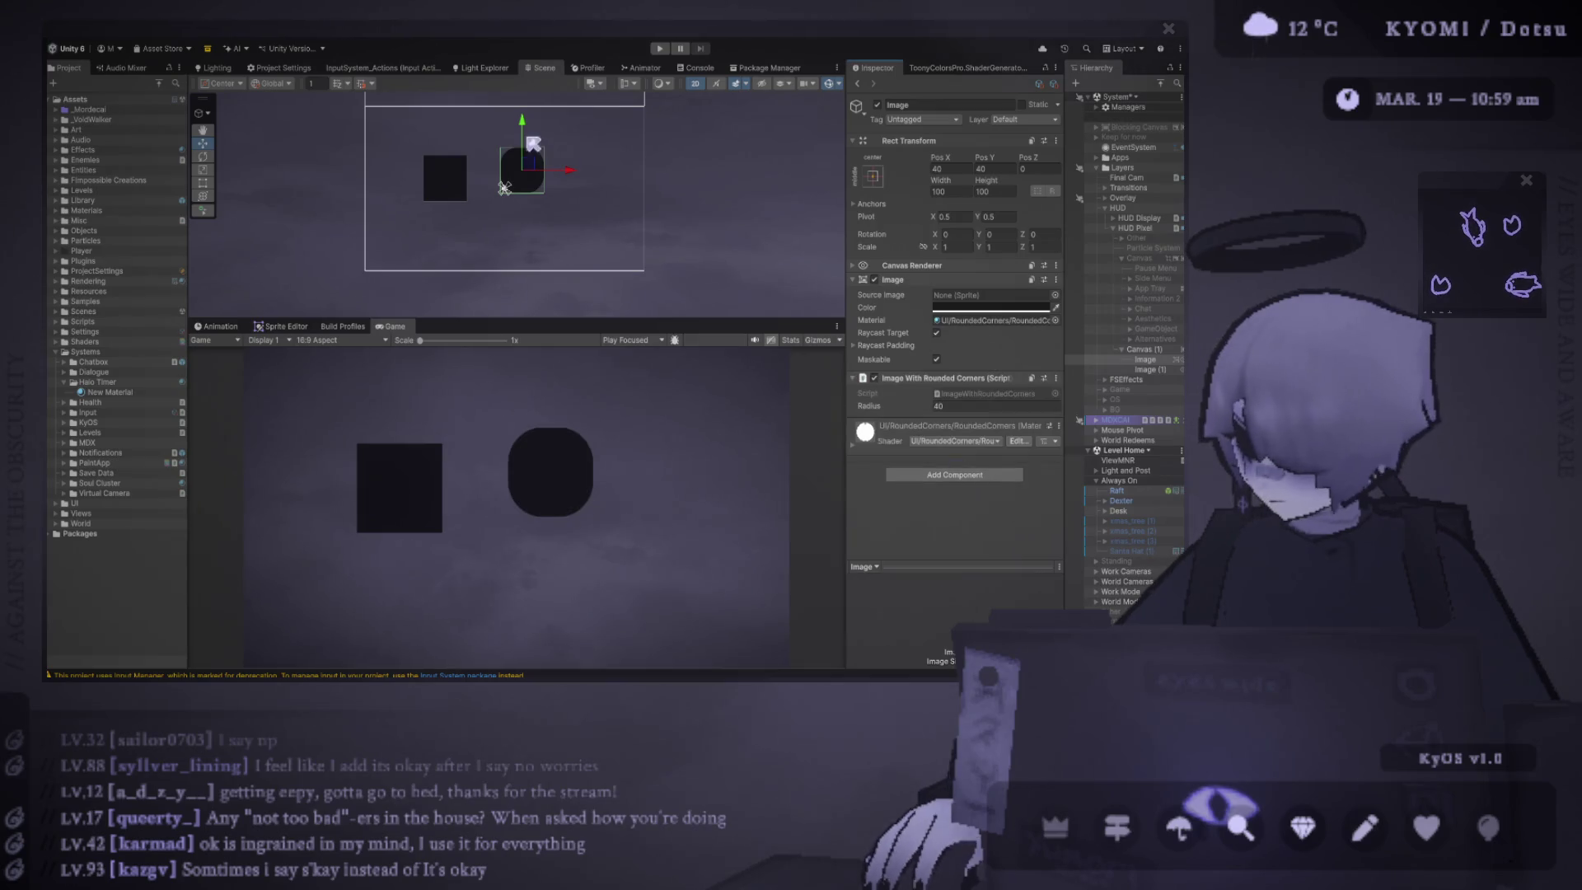
- Move the rounded image below the plain square and set its corner Radius to 10
{"action": "left_click_drag", "start_coordinate": [522, 167], "coordinate": [505, 229]}
{"action": "left_click", "coordinate": [964, 406]}
{"action": "type", "text": "10"}
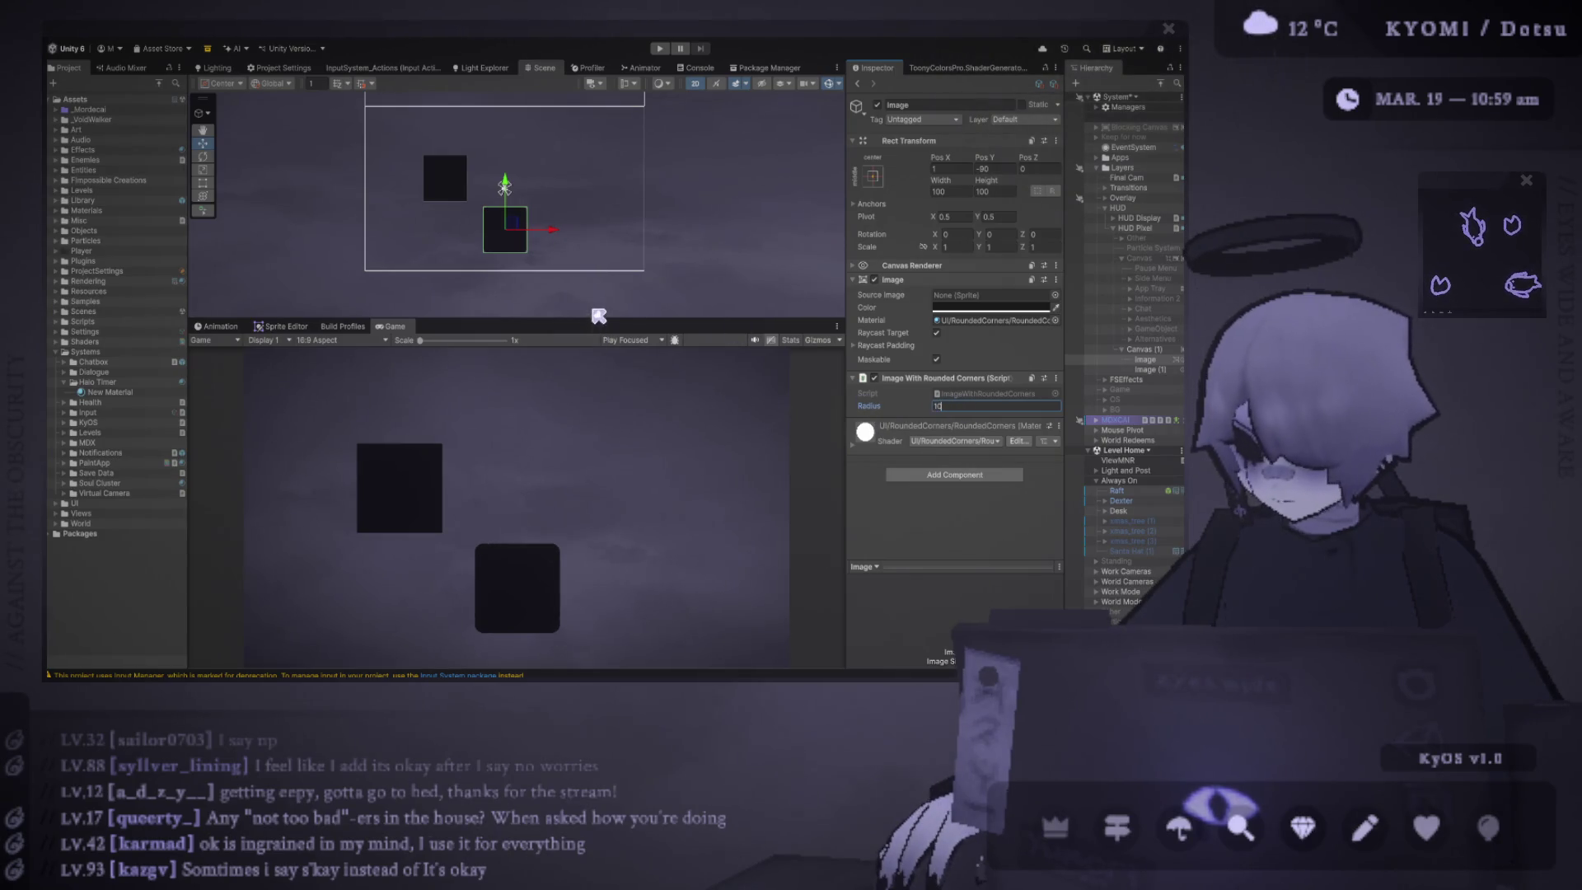
{"action": "left_click_drag", "start_coordinate": [601, 324], "coordinate": [601, 149]}
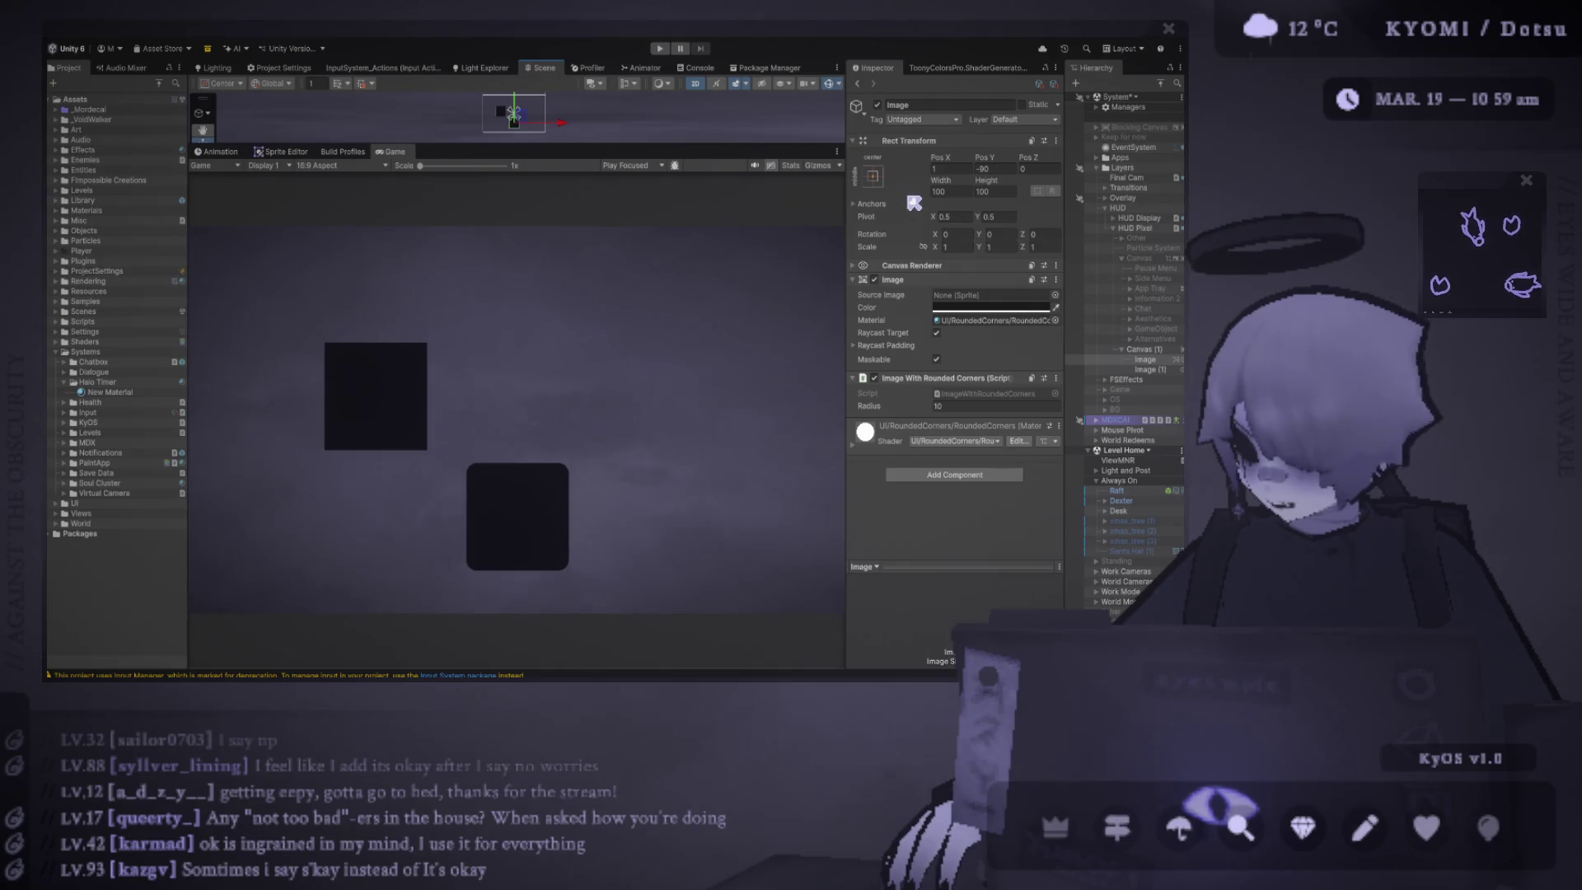
{"action": "key", "text": "Up"}
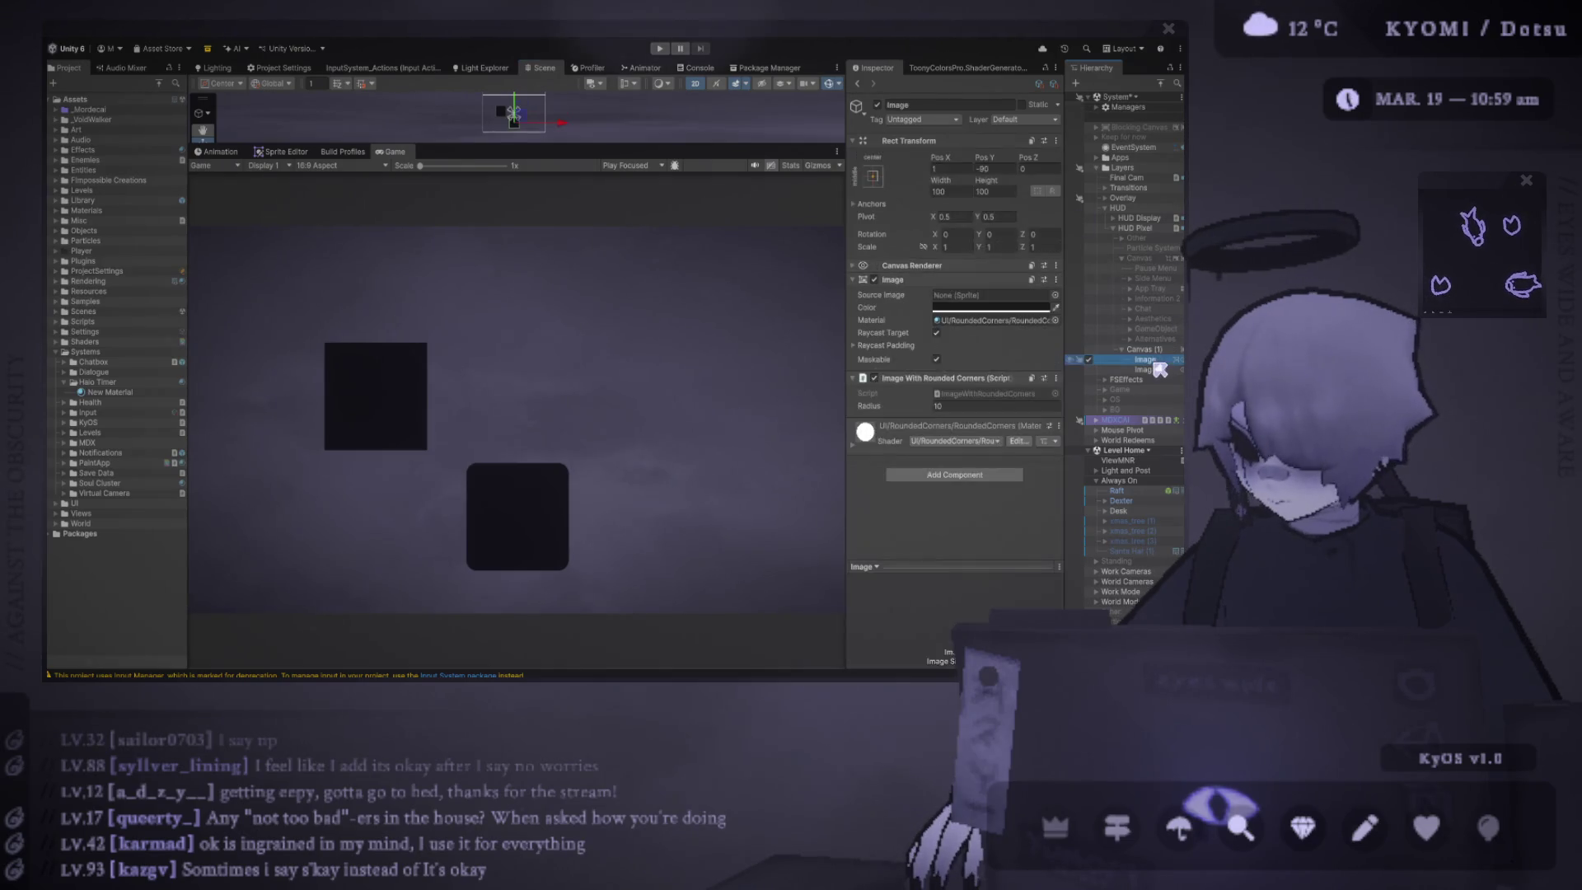
- Try Scale 2 on the image, undo it, and wrap the image in a new empty parent
{"action": "double_click", "coordinate": [952, 246]}
{"action": "type", "text": "2"}
{"action": "double_click", "coordinate": [994, 247]}
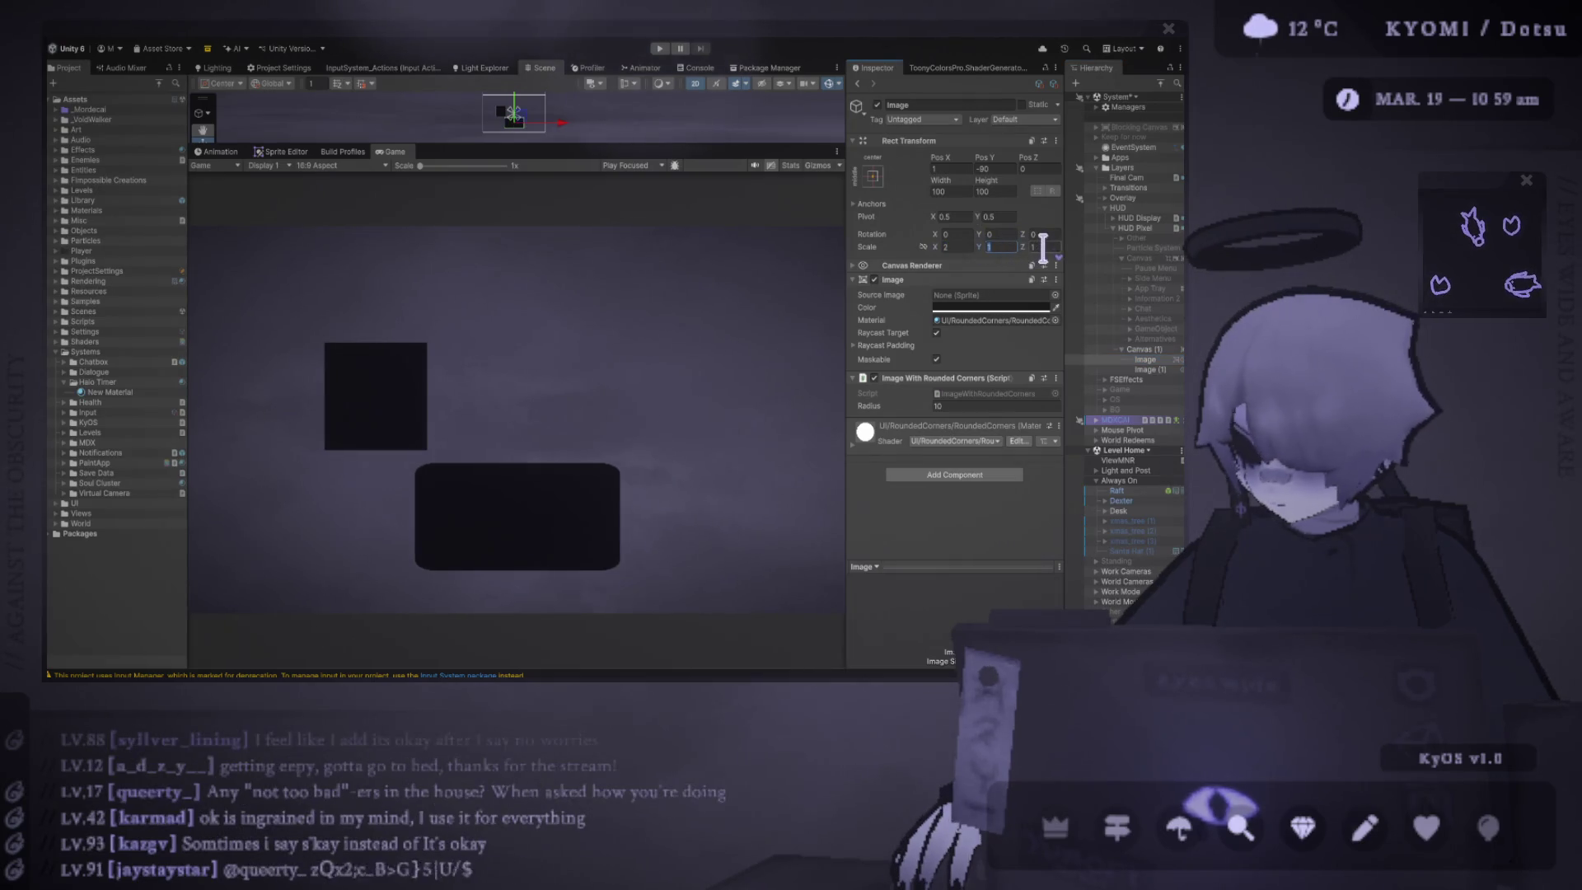
{"action": "type", "text": "2"}
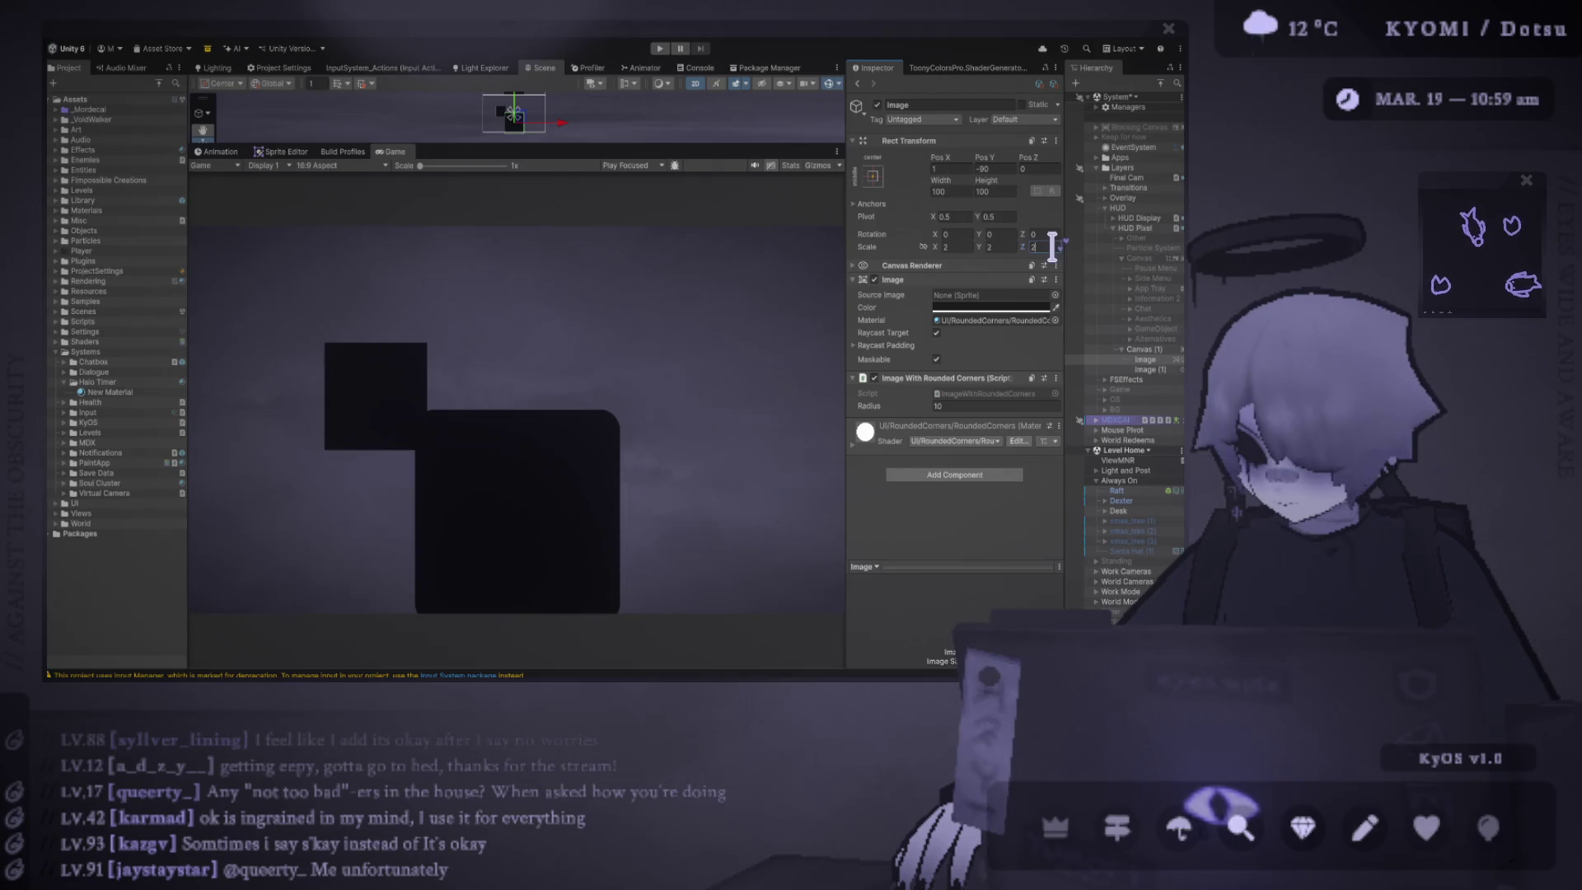
{"action": "key", "text": "ctrl+z"}
{"action": "key", "text": "ctrl+z"}
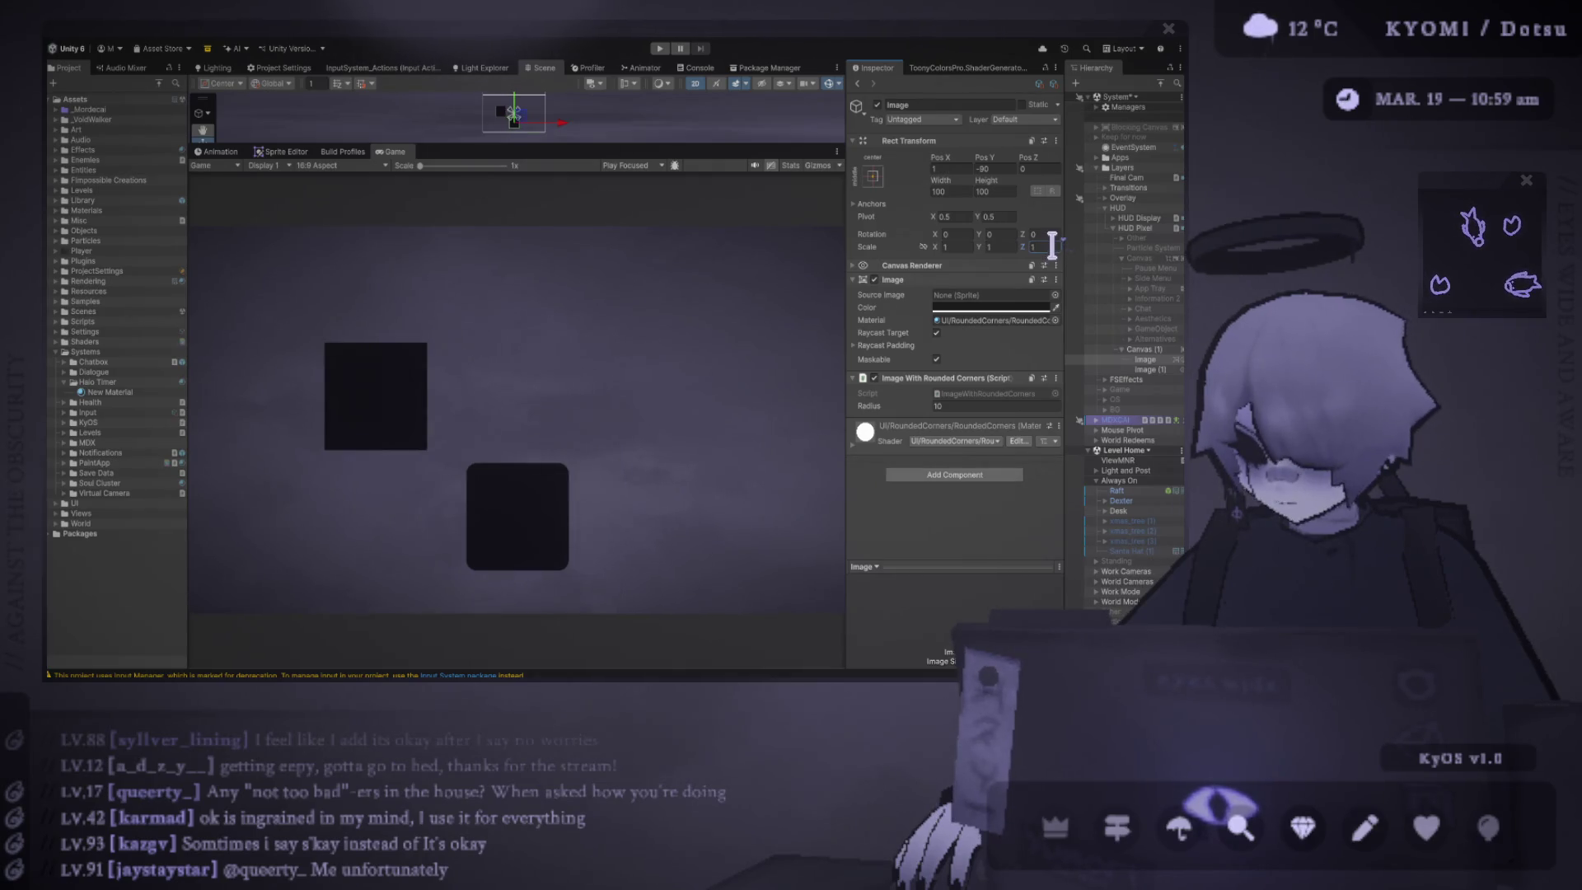
{"action": "left_click", "coordinate": [1147, 360]}
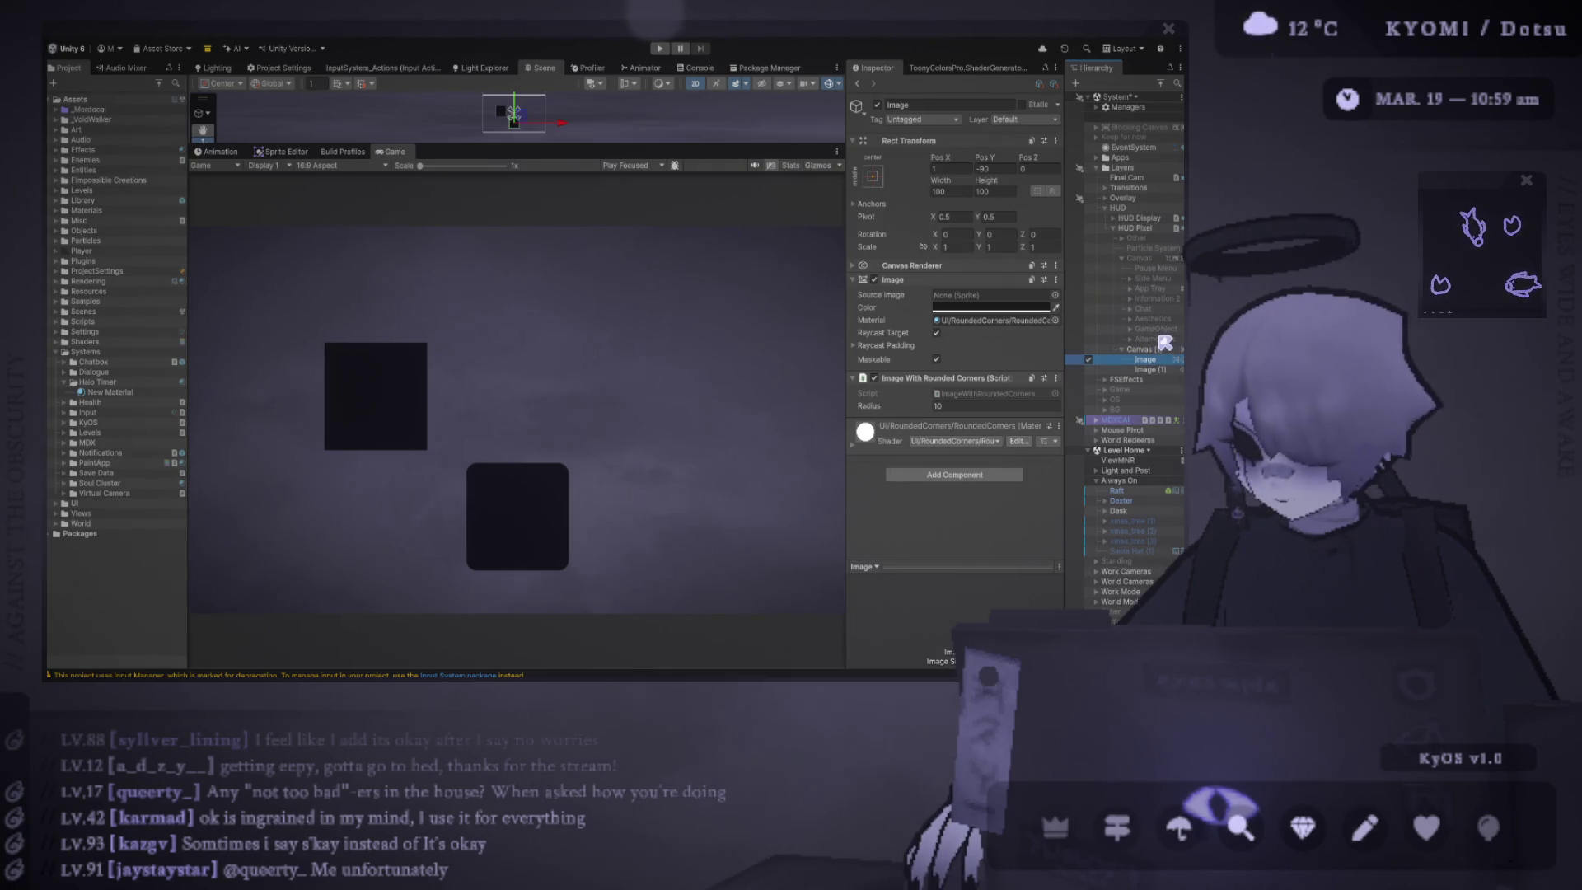
{"action": "key", "text": "ctrl+shift+g"}
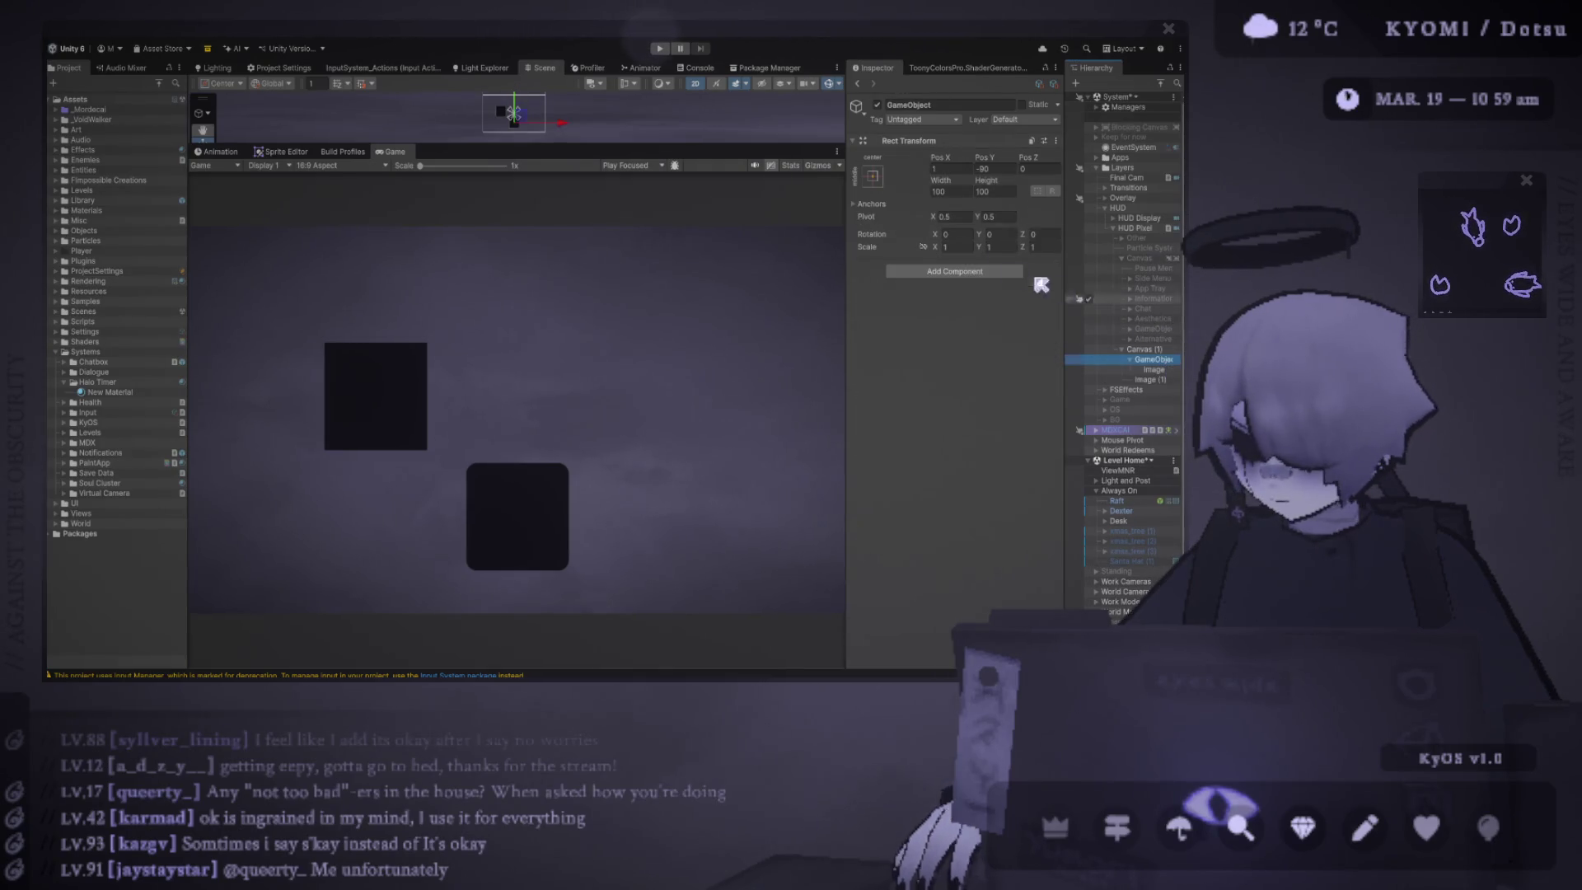
- Set the new parent's Scale X/Y to 2 and Pos X/Y to 0, centring the rounded image
{"action": "left_click", "coordinate": [949, 247]}
{"action": "type", "text": "2"}
{"action": "left_click", "coordinate": [1004, 245]}
{"action": "type", "text": "2"}
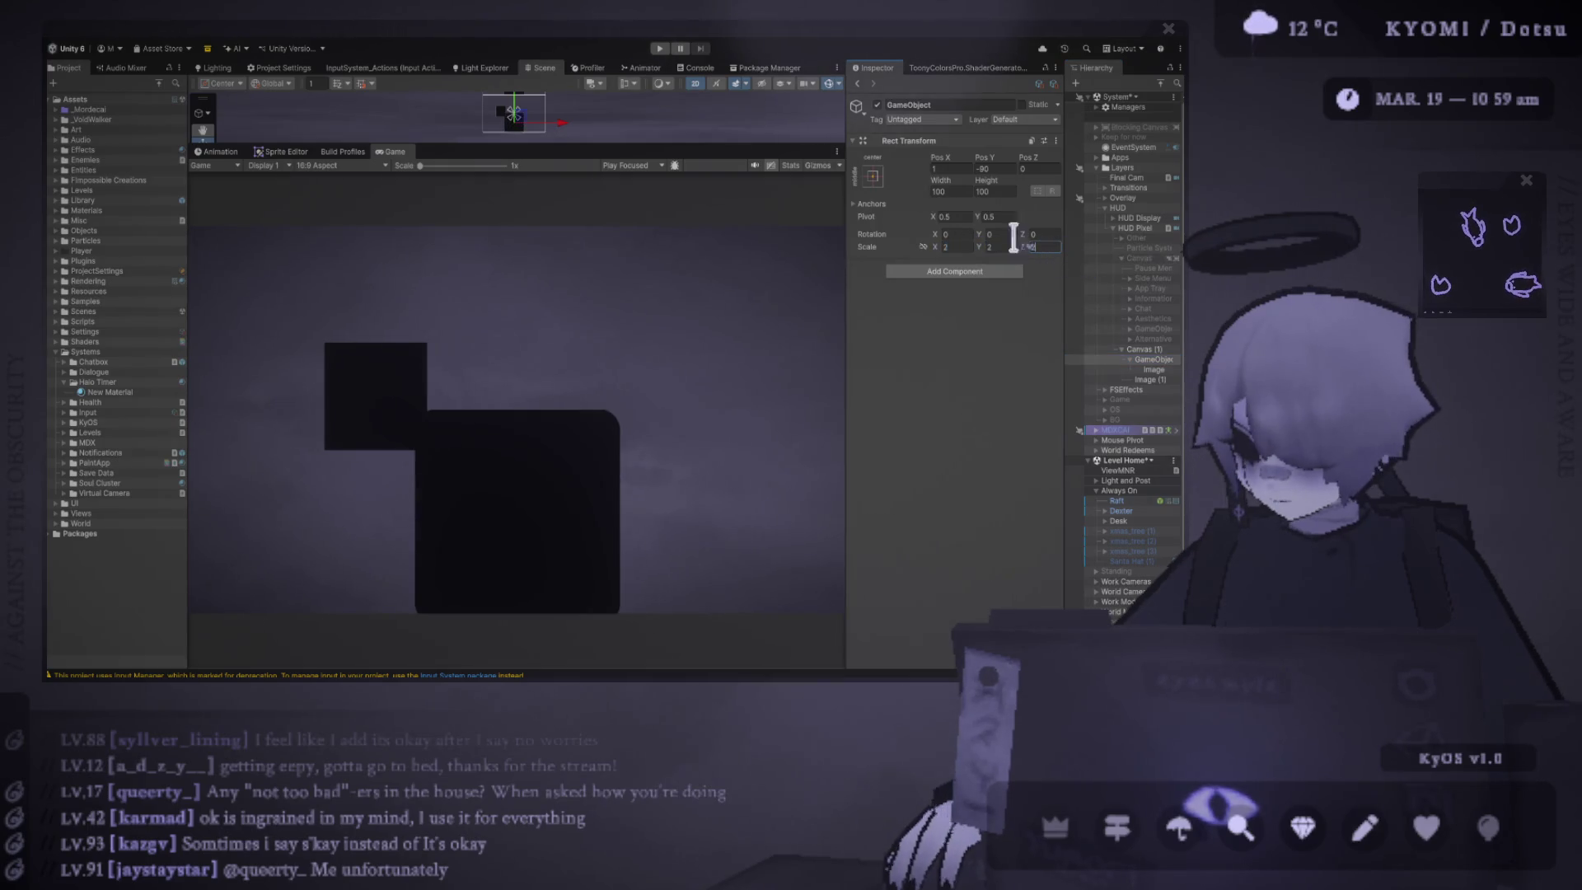
{"action": "left_click_drag", "start_coordinate": [599, 146], "coordinate": [600, 365]}
{"action": "left_click", "coordinate": [519, 234]}
{"action": "left_click_drag", "start_coordinate": [513, 222], "coordinate": [550, 223]}
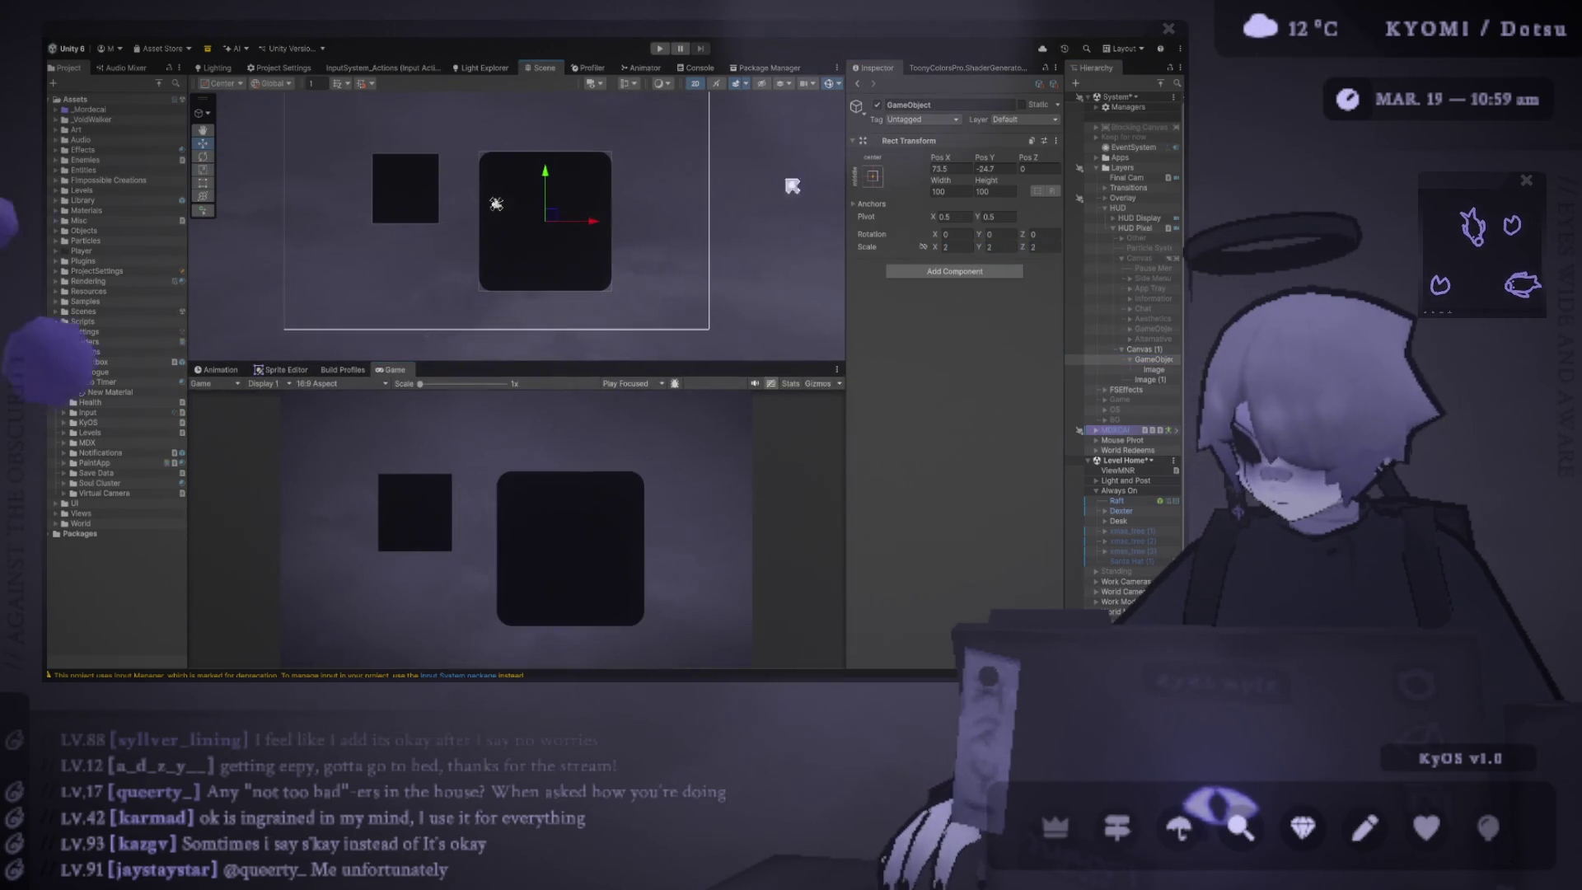
{"action": "left_click", "coordinate": [952, 168]}
{"action": "type", "text": "0"}
{"action": "left_click", "coordinate": [995, 168]}
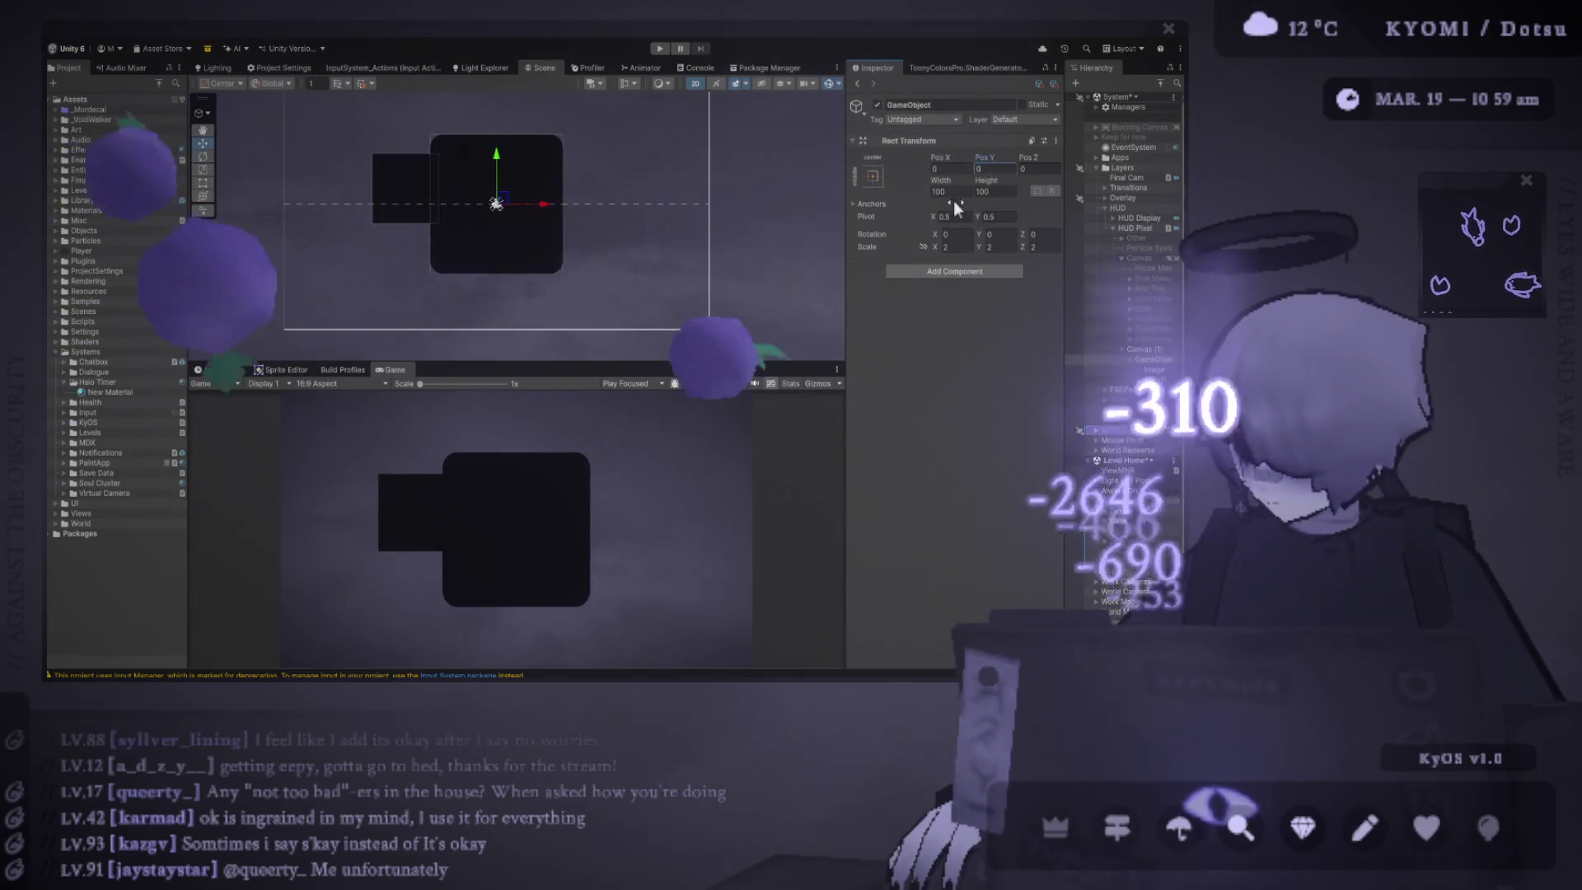
{"action": "type", "text": "0"}
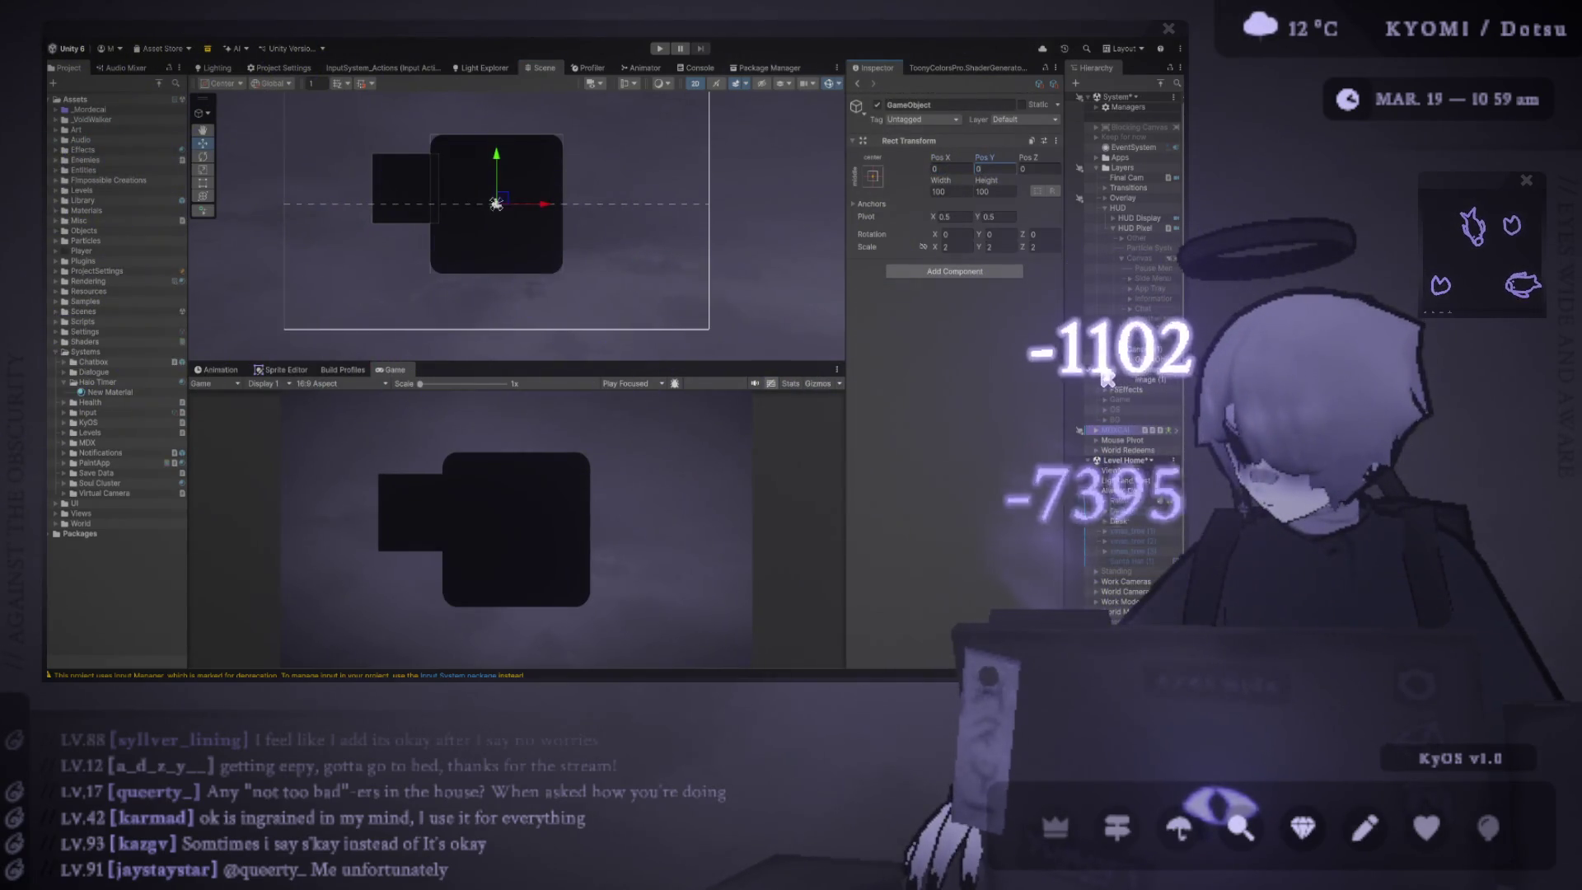
- Deactivate the plain square object, try a pivot change on the image and undo it
{"action": "key", "text": "alt+shift+a"}
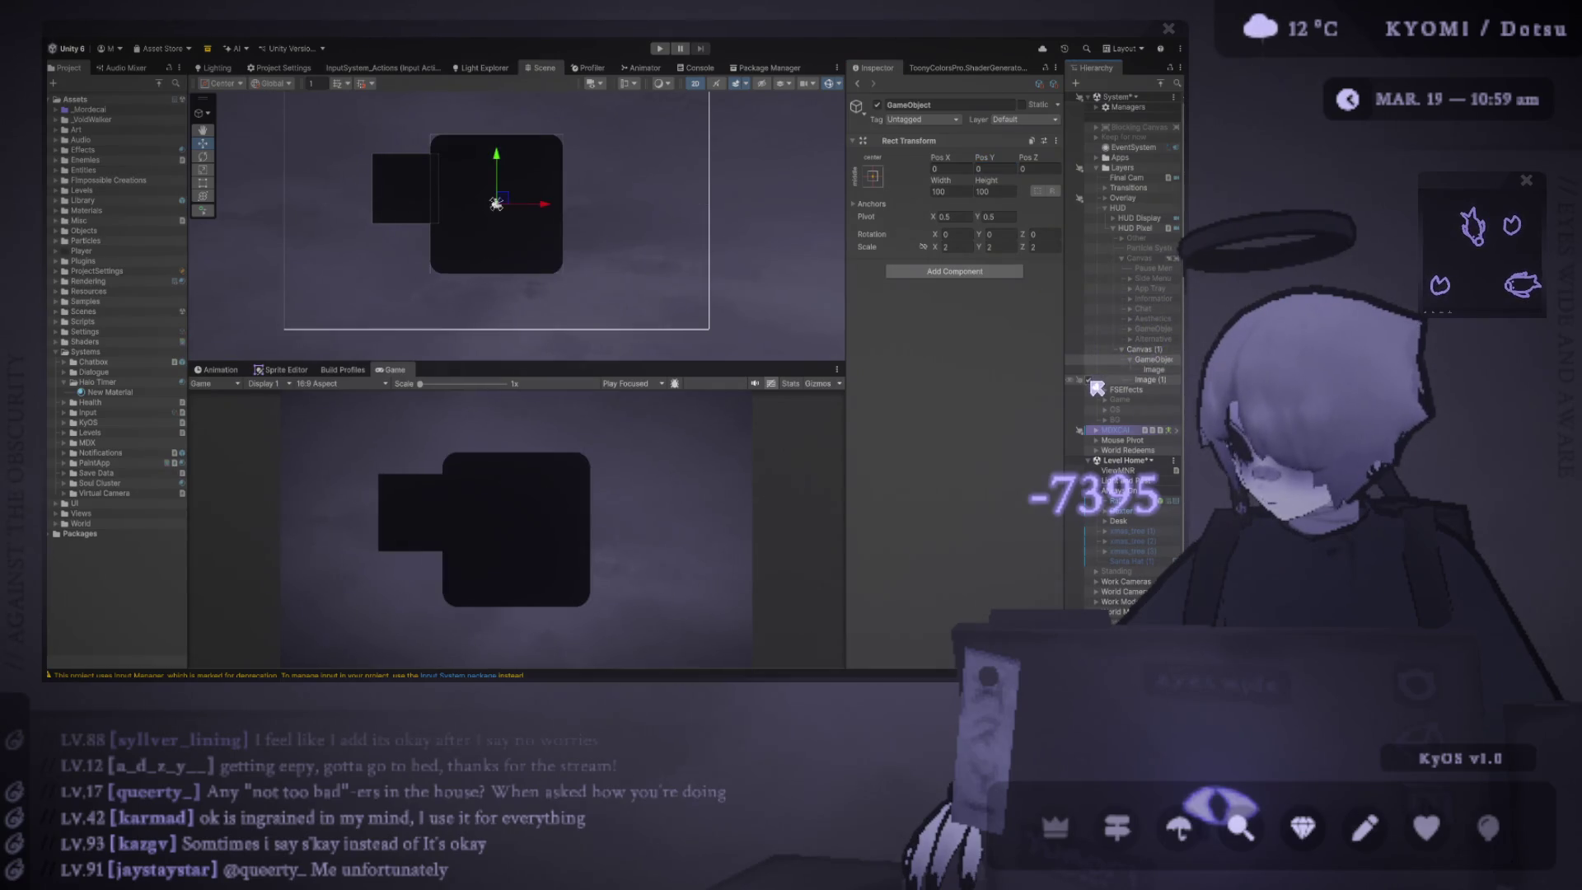
{"action": "left_click", "coordinate": [1091, 370]}
{"action": "left_click", "coordinate": [1156, 369]}
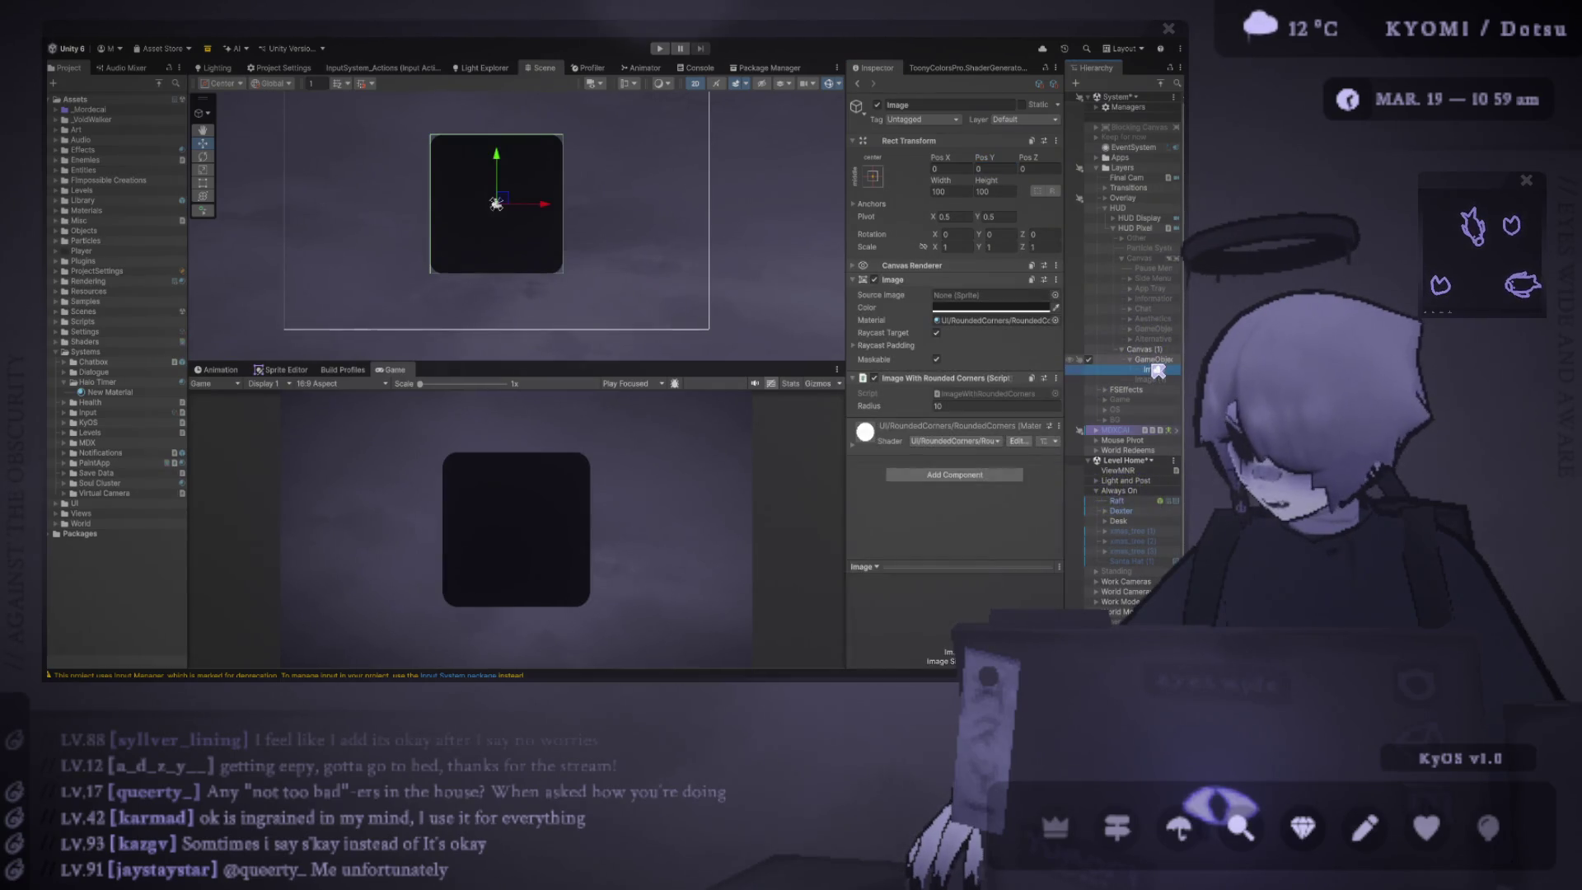
{"action": "left_click", "coordinate": [952, 216]}
{"action": "type", "text": "1"}
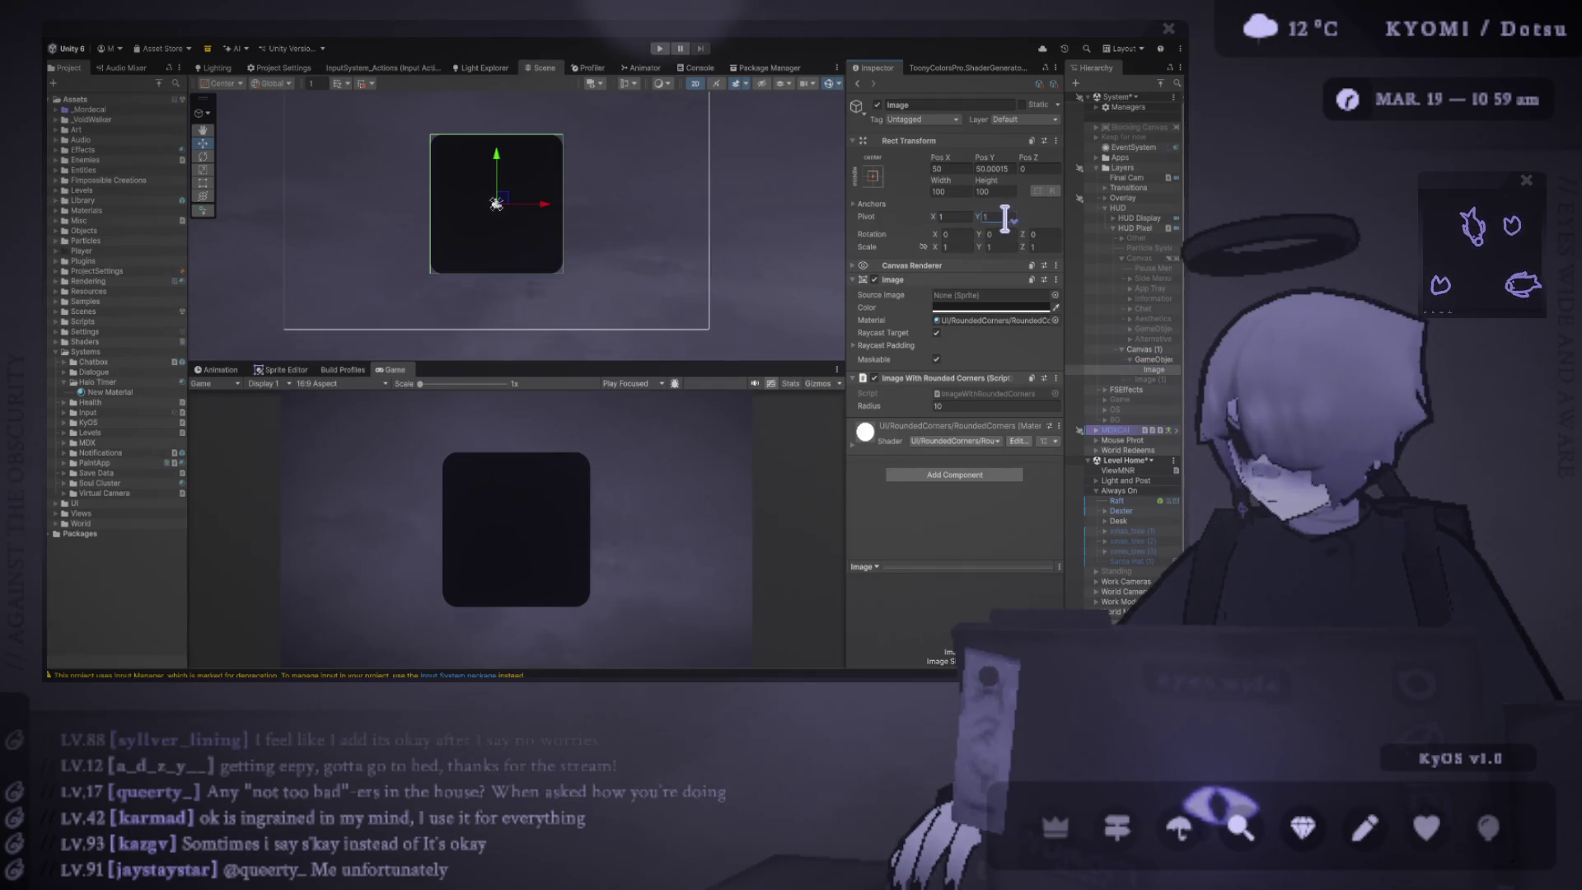
{"action": "key", "text": "ctrl+z"}
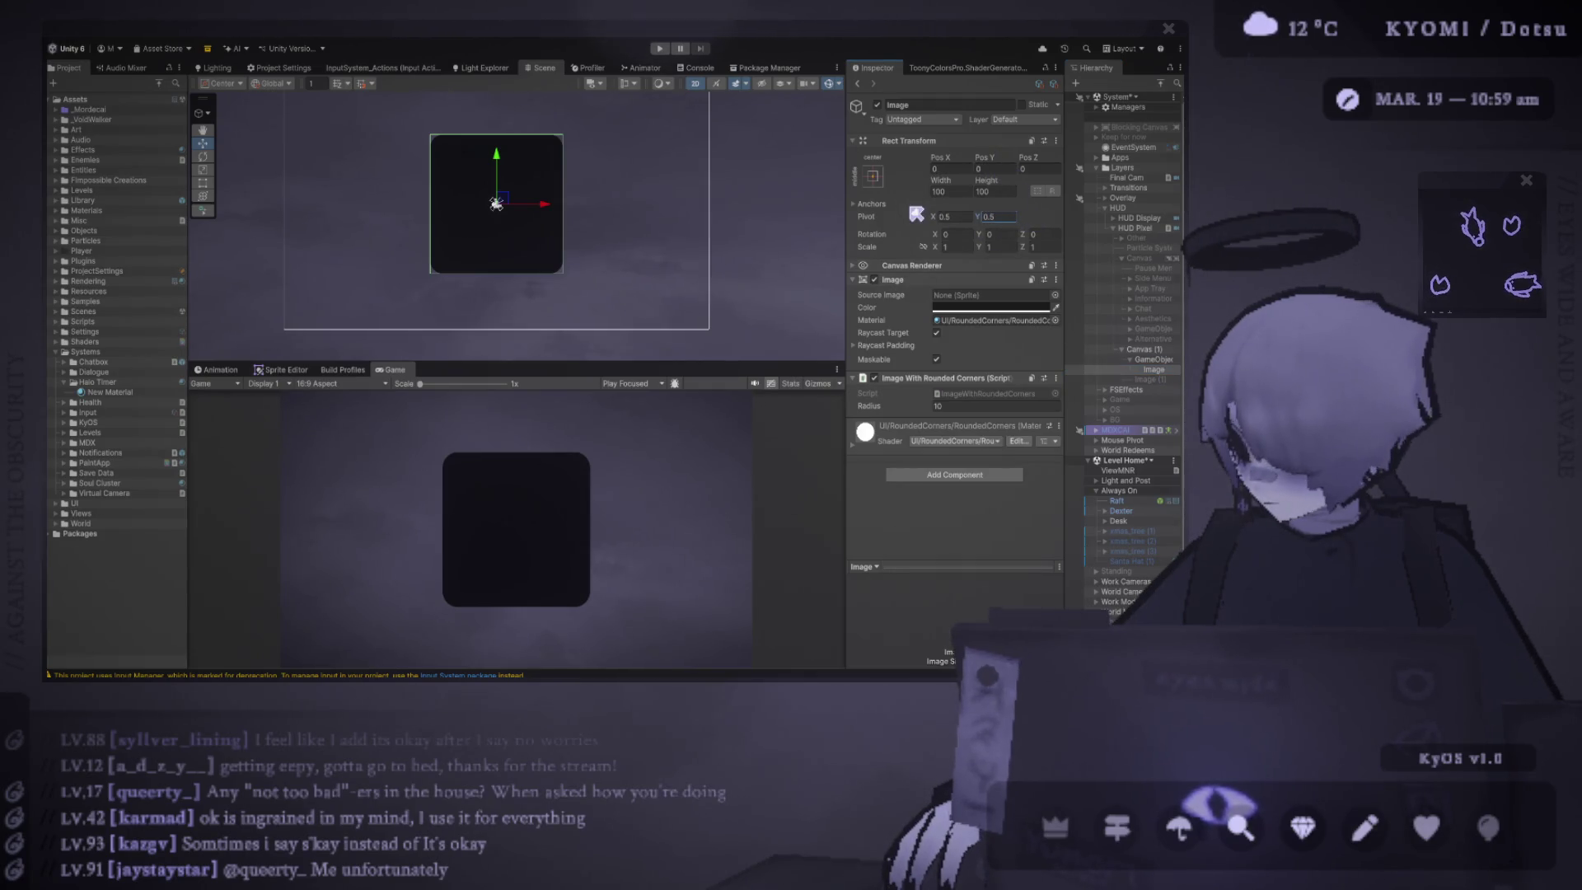
{"action": "left_click", "coordinate": [1159, 361]}
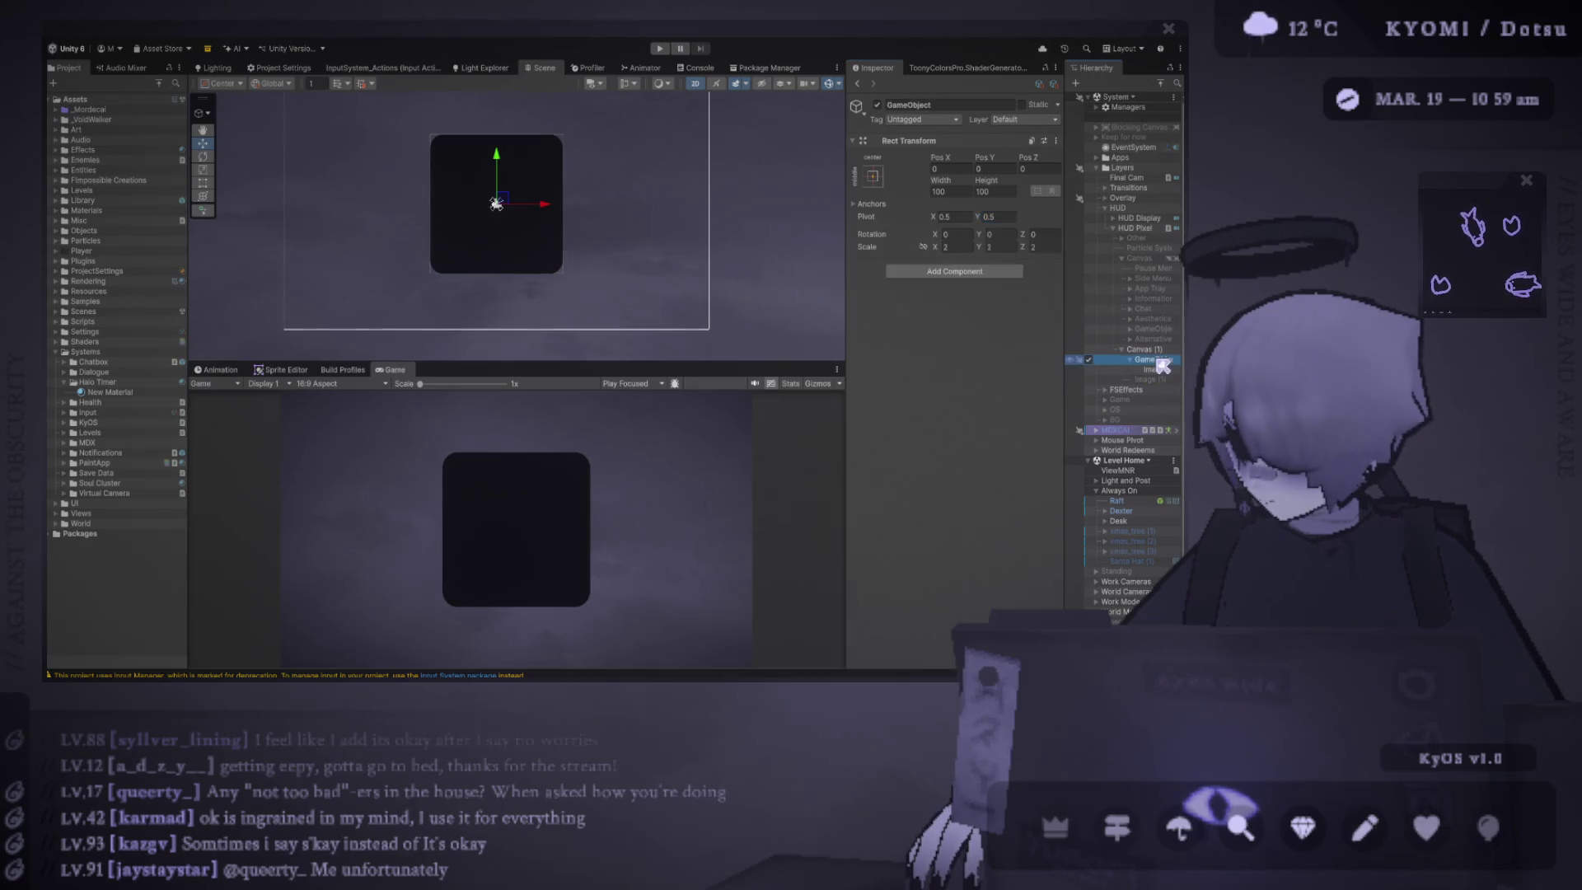
{"action": "type", "text": "Hat"}
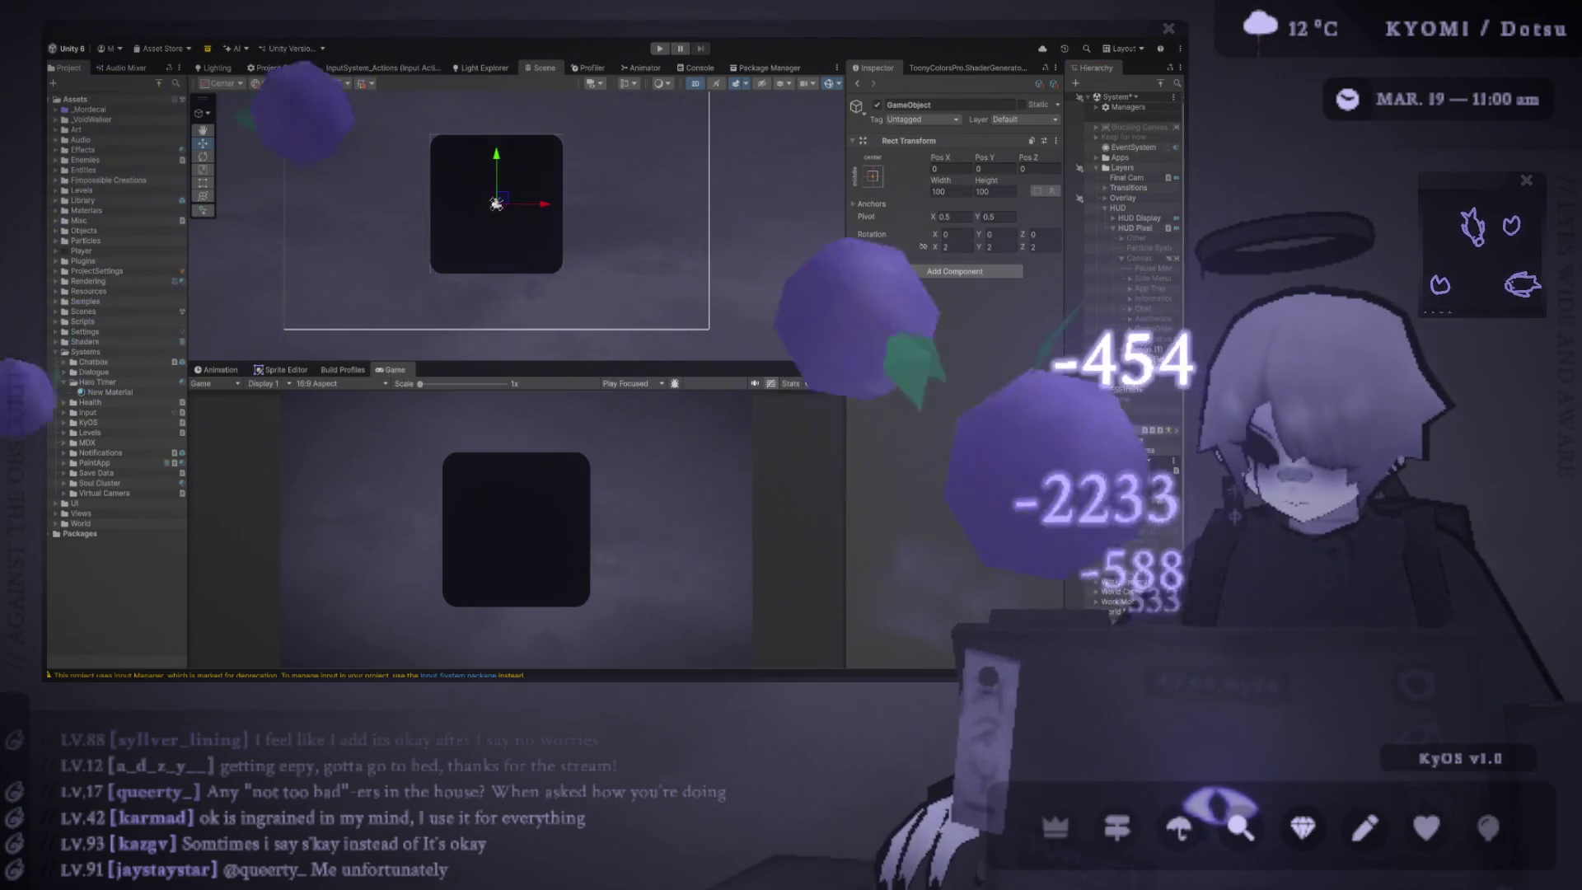
{"action": "type", "text": "o Timer"}
- Confirm the parent's new name 'Halo Timer' and drag the Scene/Game divider up
{"action": "key", "text": "Return"}
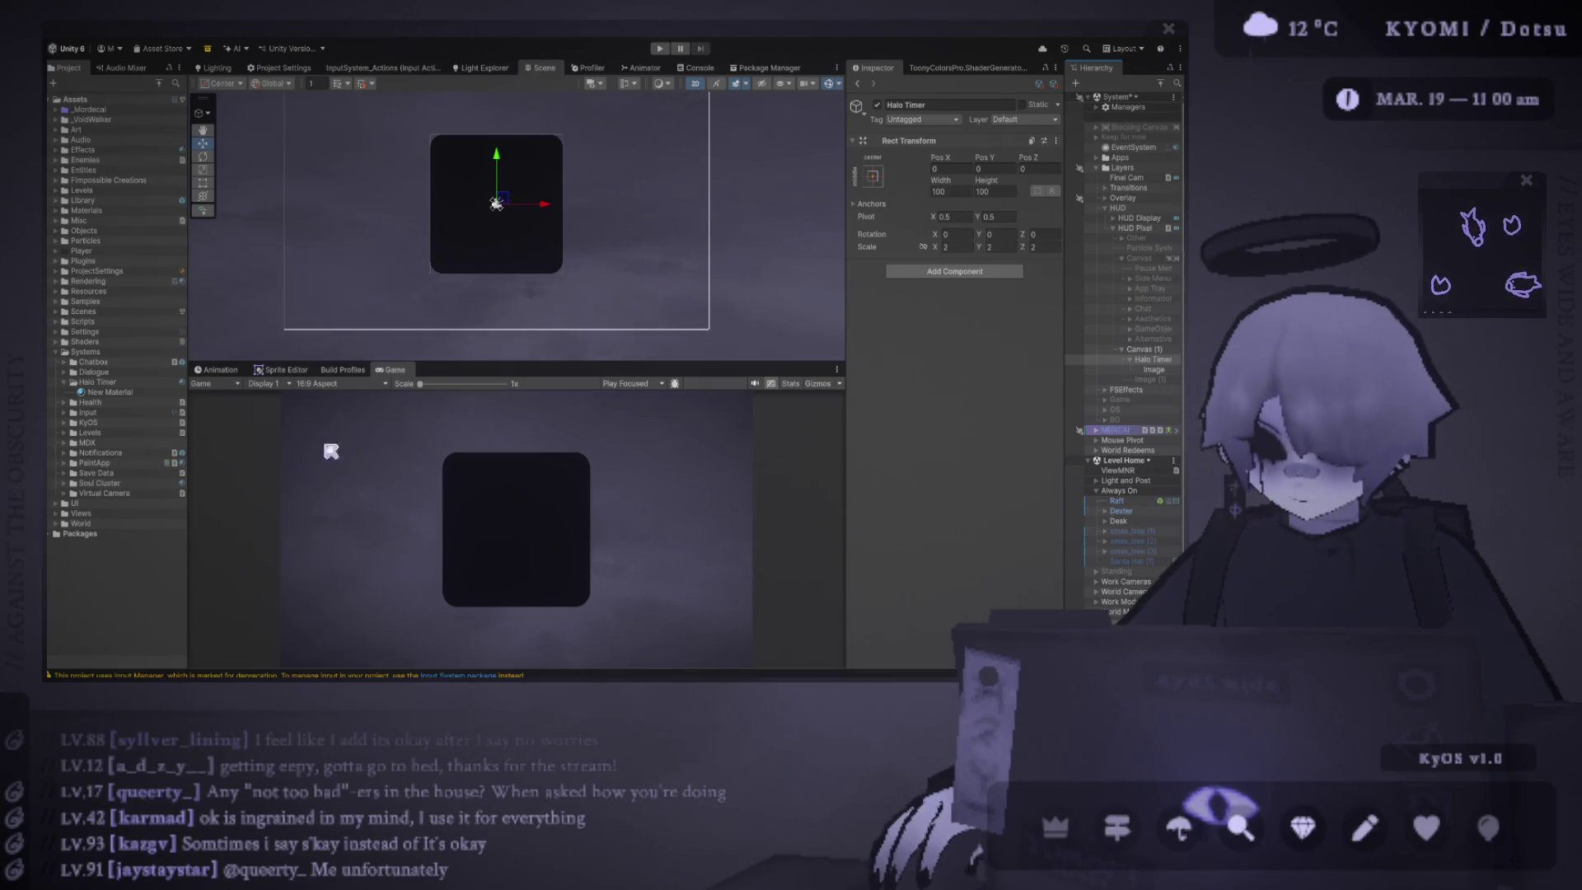
{"action": "left_click_drag", "start_coordinate": [426, 365], "coordinate": [422, 312]}
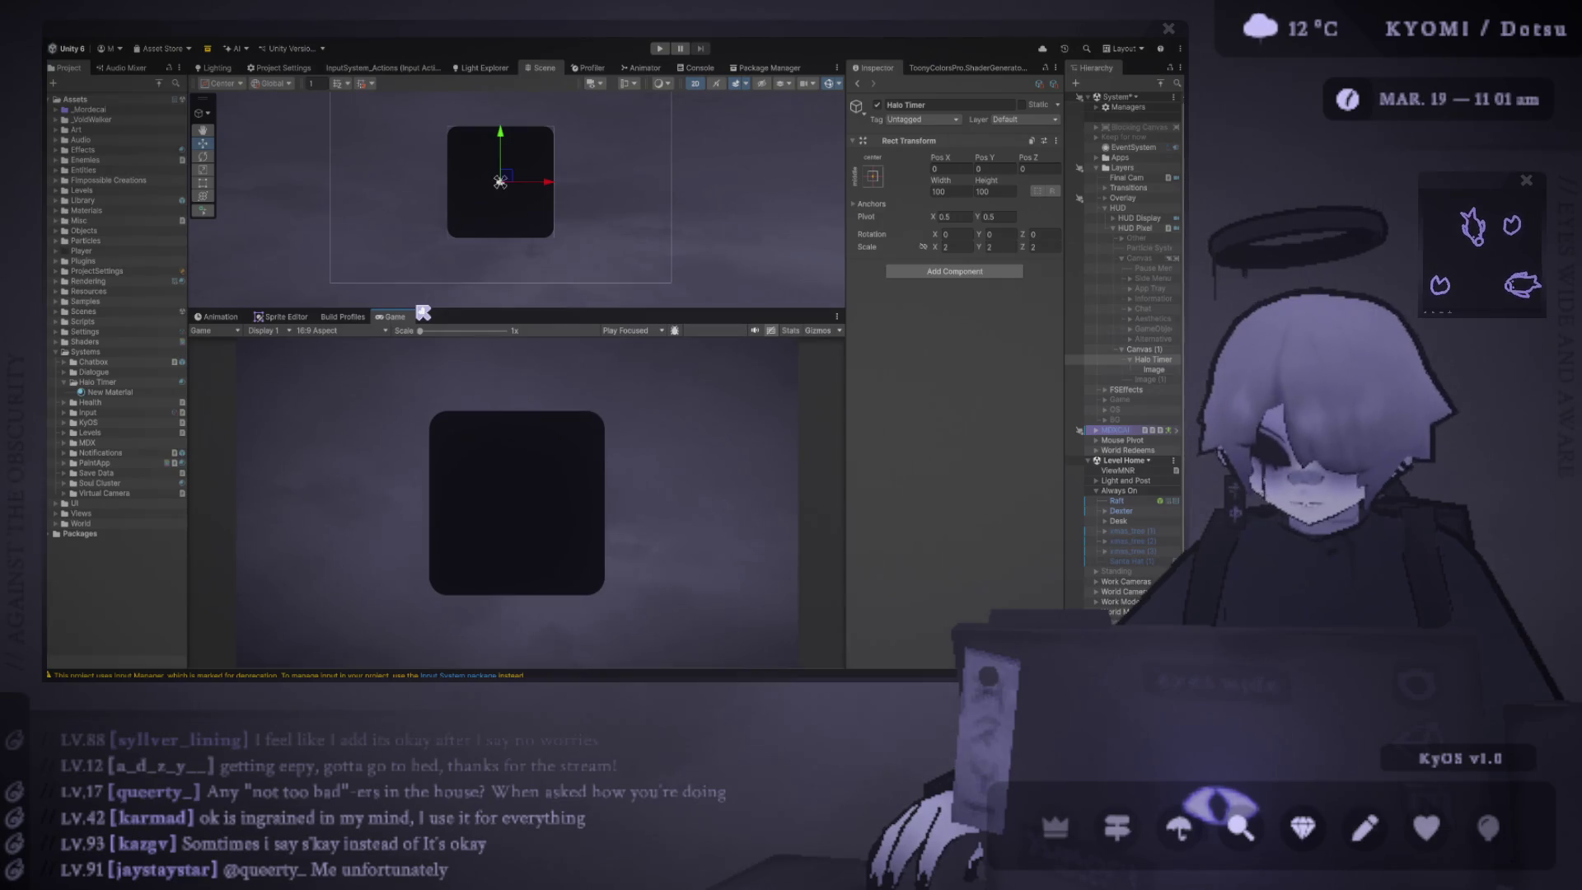